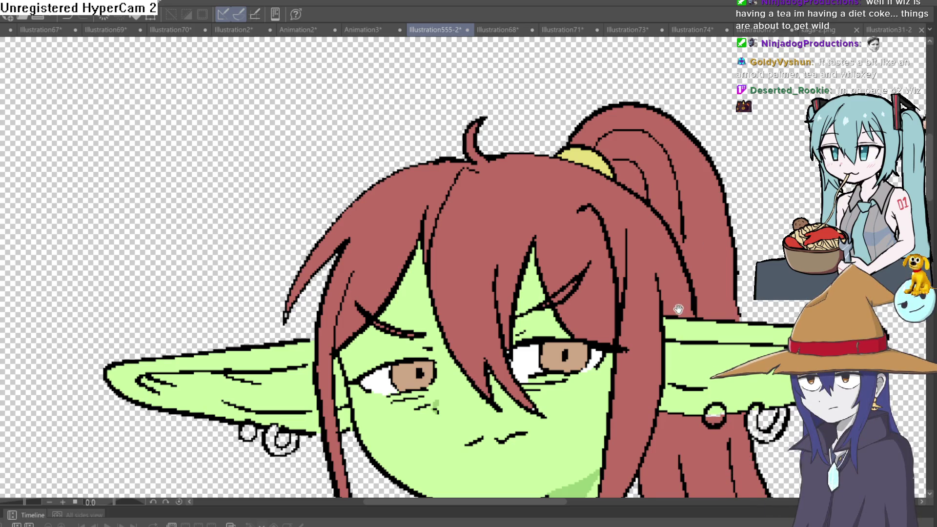
Step: Fill both of the goblin girl's earring hoops with yellow
scroll(679, 308, down, 5)
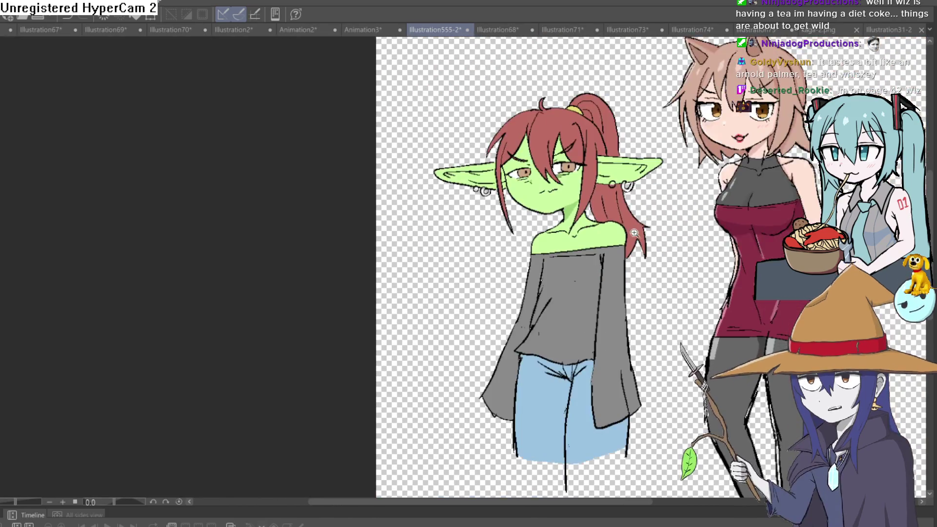
scroll(634, 232, up, 4)
scroll(649, 249, down, 6)
scroll(662, 270, up, 1)
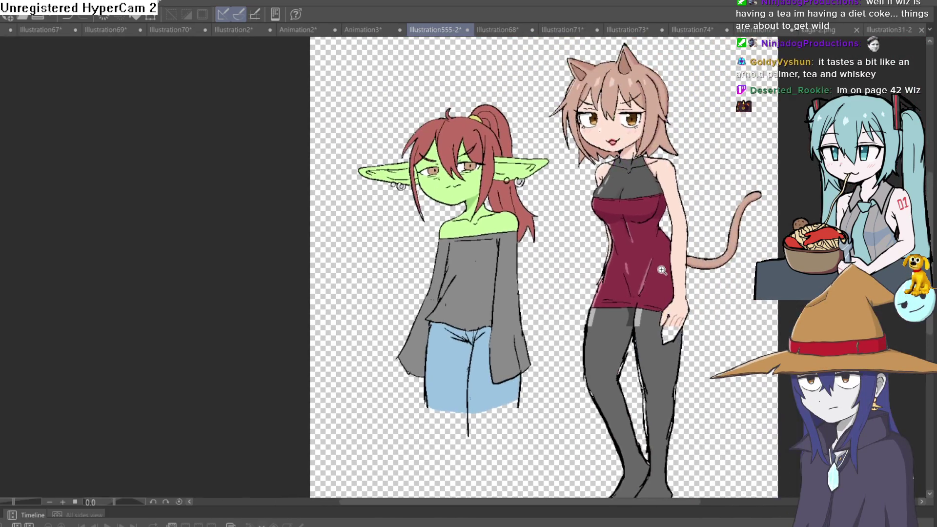
scroll(661, 270, up, 3)
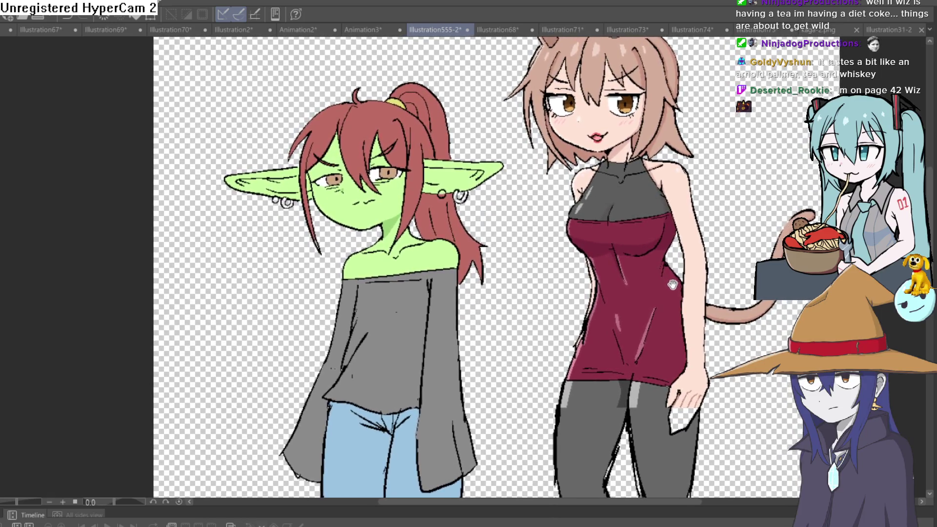
mouse_move(672, 285)
mouse_down()
mouse_move(668, 331)
mouse_move(672, 292)
mouse_up()
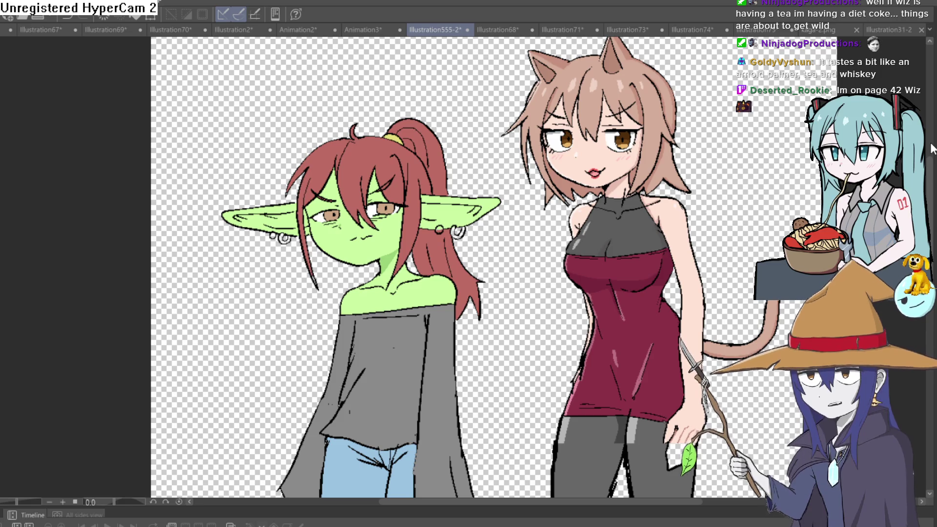
scroll(483, 204, down, 2)
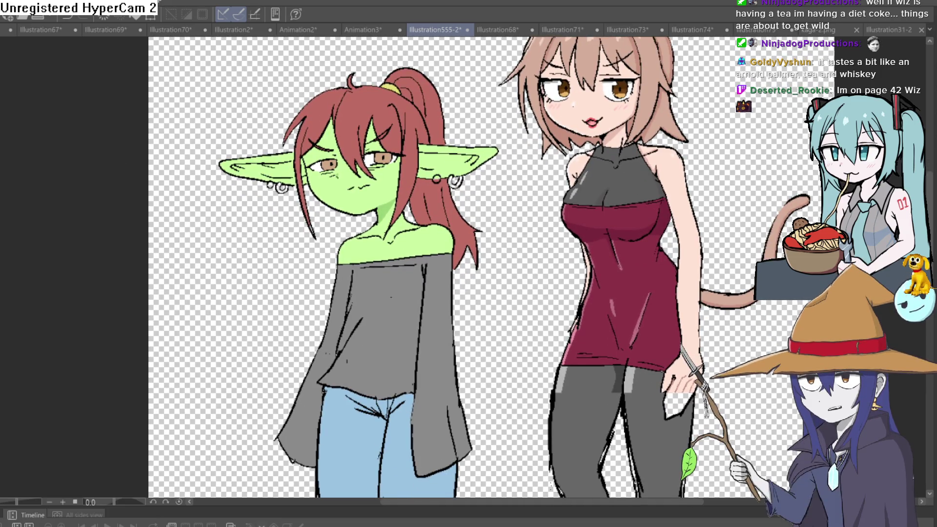
scroll(218, 168, up, 5)
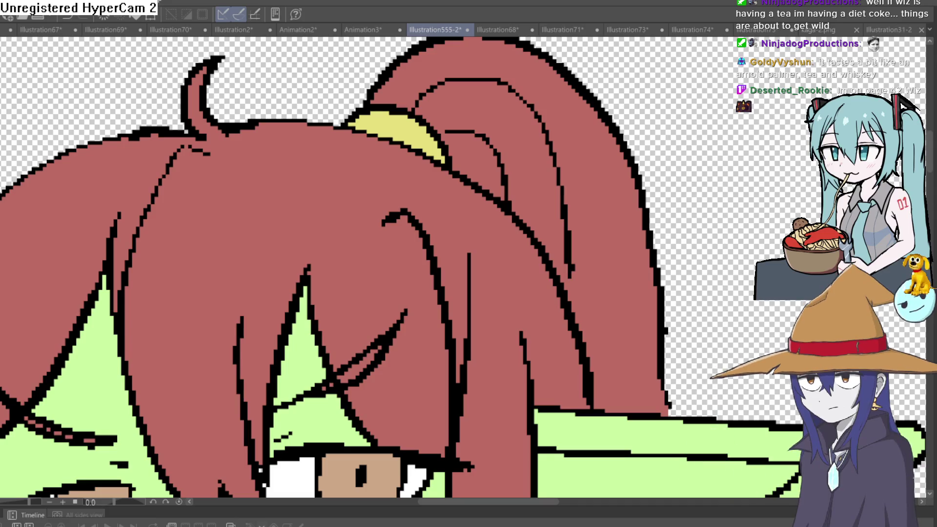
drag(543, 236, 566, 54)
click(608, 259)
mouse_move(125, 332)
mouse_down()
mouse_move(488, 307)
mouse_move(541, 314)
mouse_up()
click(136, 261)
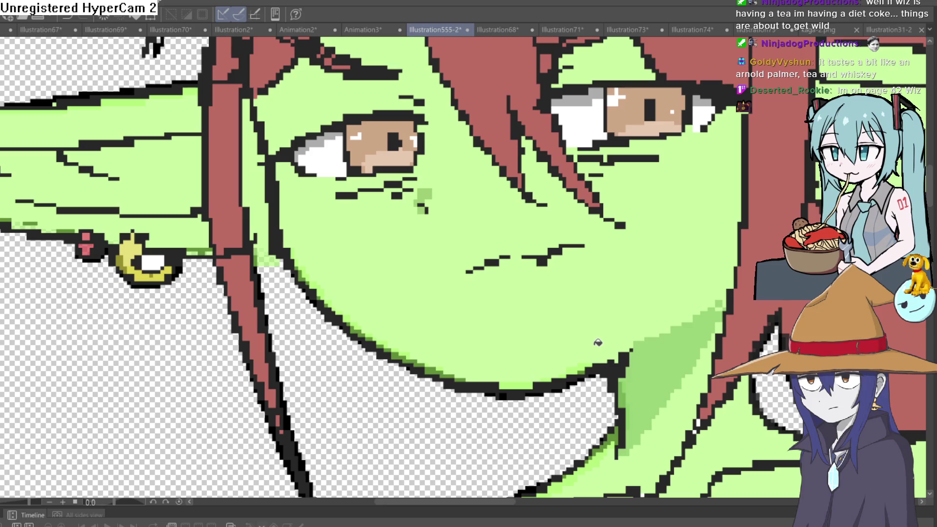
Step: Pick the stud red with the Eyedropper and fill both ear studs red
click(89, 249)
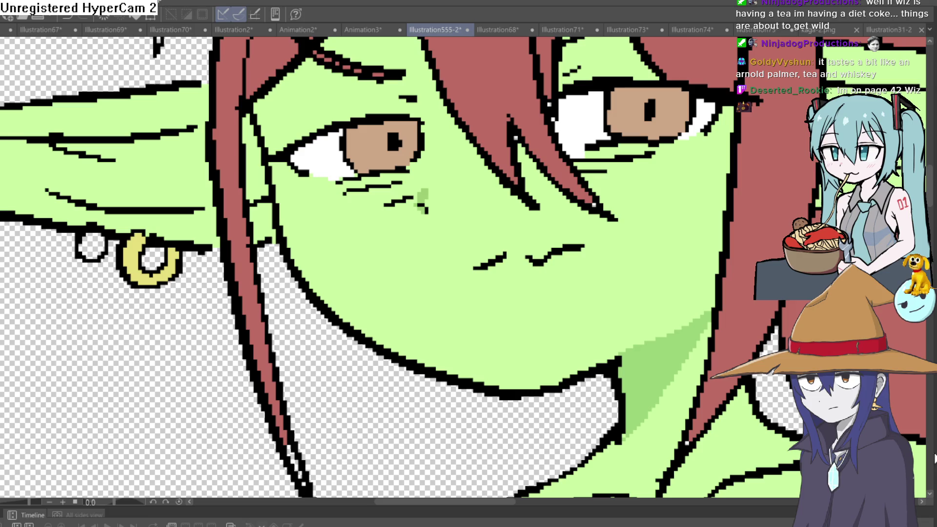
key(ctrl+z)
scroll(590, 241, right, 5)
click(570, 254)
click(573, 239)
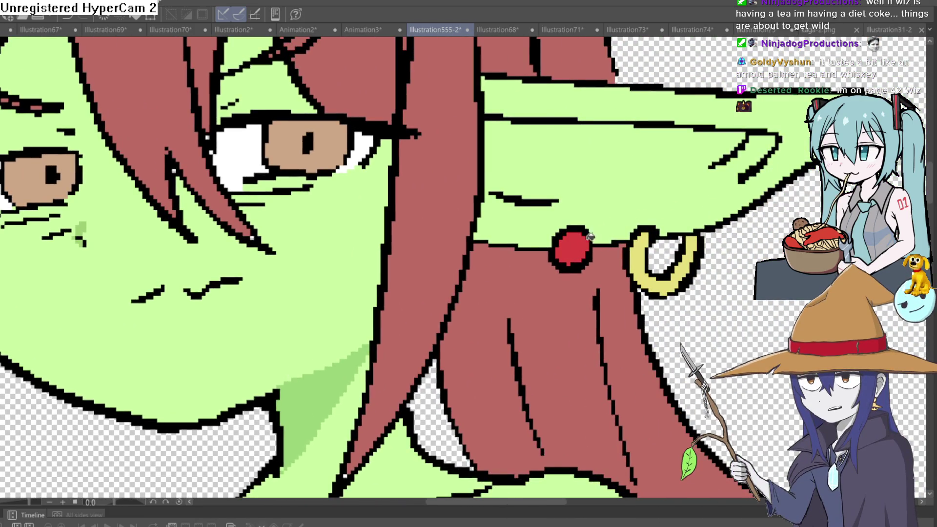
scroll(576, 249, down, 5)
scroll(576, 249, down, 2)
scroll(593, 269, up, 6)
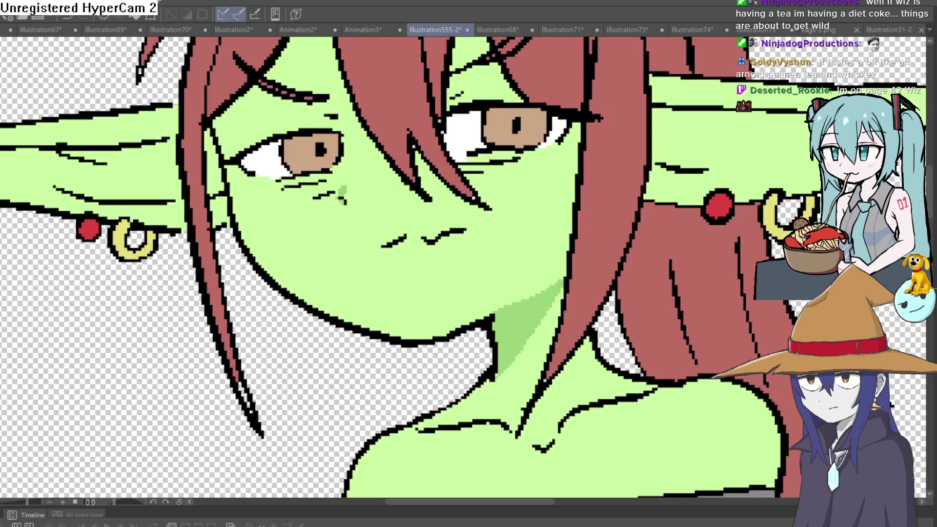
scroll(740, 376, down, 3)
mouse_move(740, 376)
mouse_down()
mouse_move(622, 257)
mouse_move(568, 257)
mouse_move(527, 284)
mouse_up()
scroll(626, 251, up, 1)
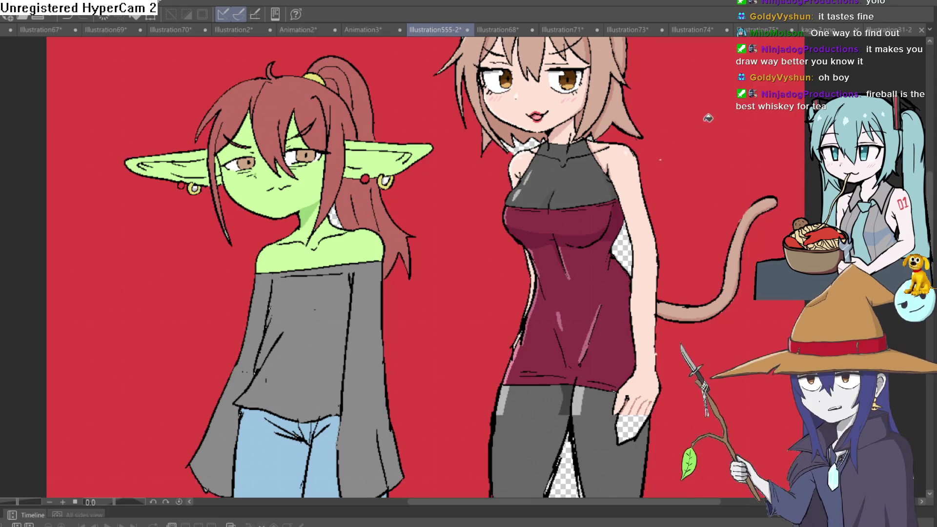
Step: Pan and zoom around the canvas to review both girls on the transparent background
scroll(667, 128, up, 5)
scroll(668, 129, down, 5)
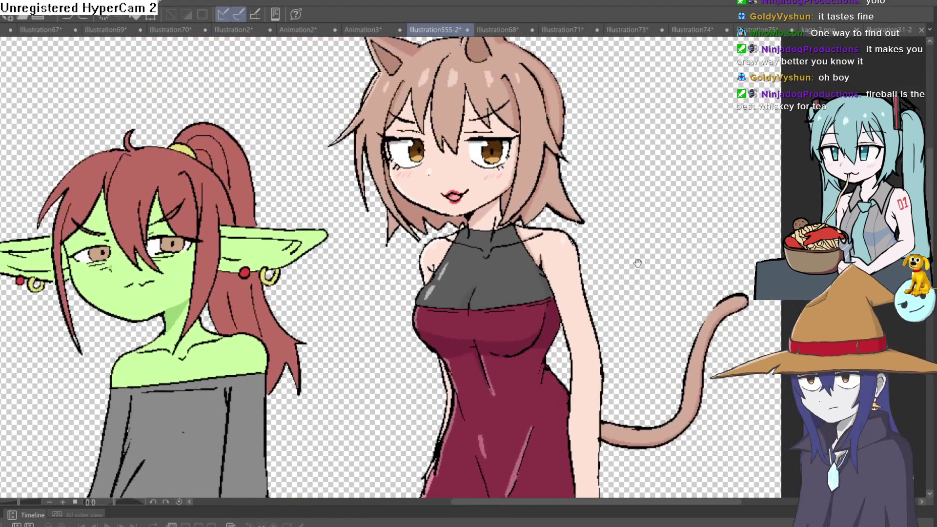
scroll(592, 204, up, 2)
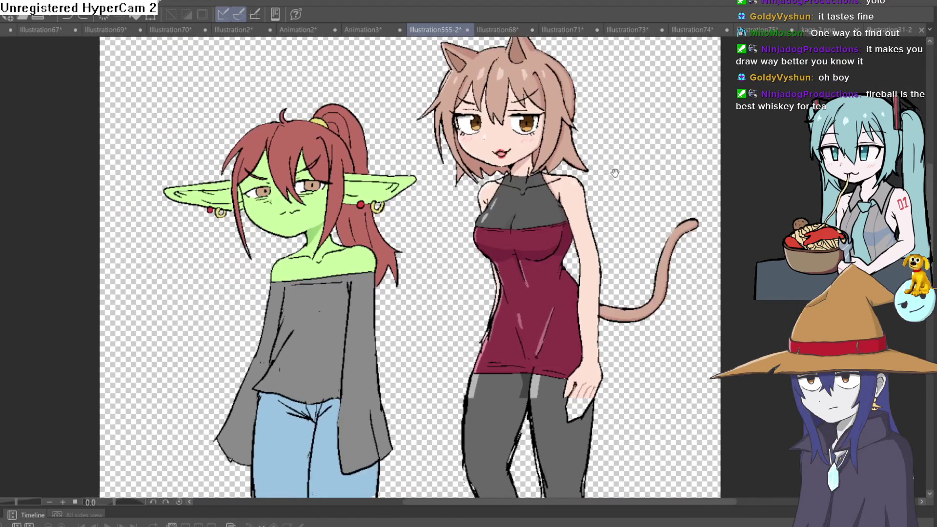
mouse_move(605, 195)
mouse_down()
mouse_move(616, 180)
mouse_move(636, 193)
mouse_move(634, 170)
mouse_up()
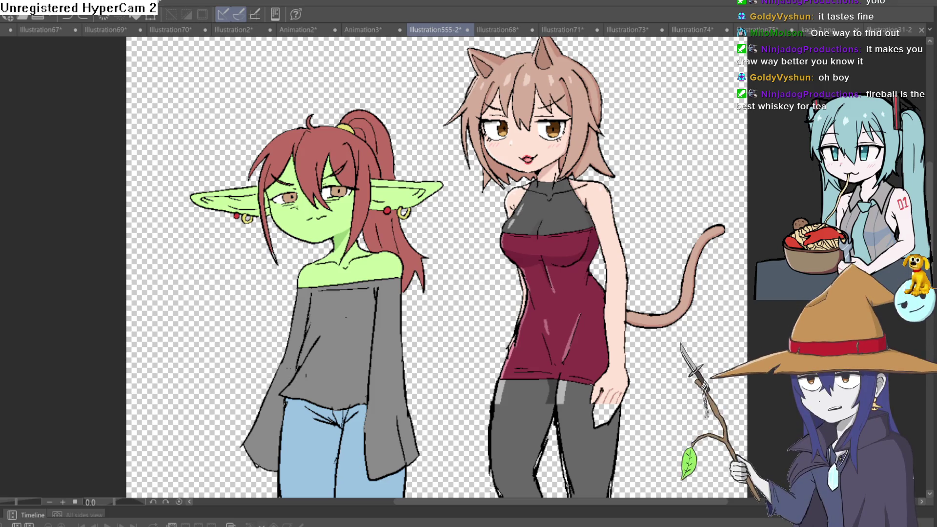
drag(651, 247, 631, 195)
mouse_move(630, 206)
mouse_down()
mouse_move(629, 216)
mouse_move(700, 134)
mouse_up()
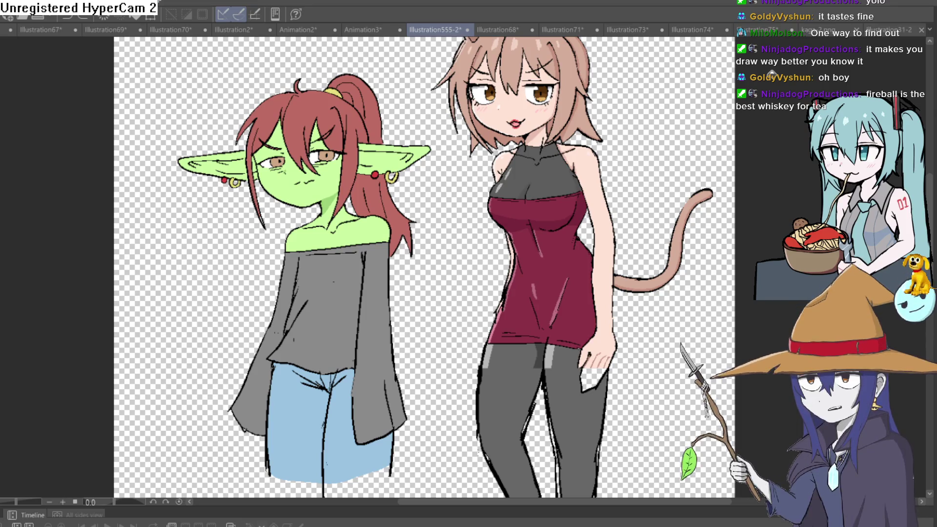
scroll(639, 234, down, 3)
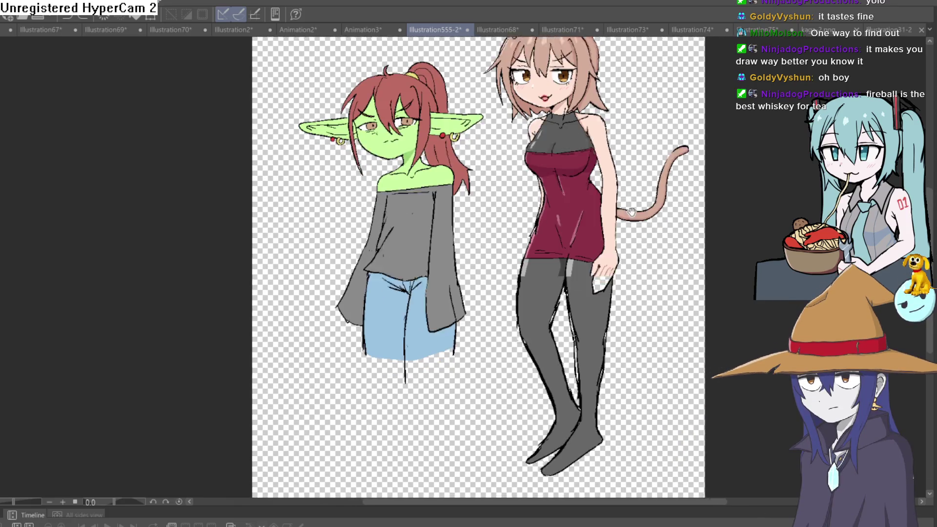
mouse_move(631, 211)
mouse_down()
mouse_move(612, 237)
mouse_move(607, 300)
mouse_up()
mouse_move(629, 266)
mouse_down()
mouse_move(627, 247)
mouse_move(623, 263)
mouse_up()
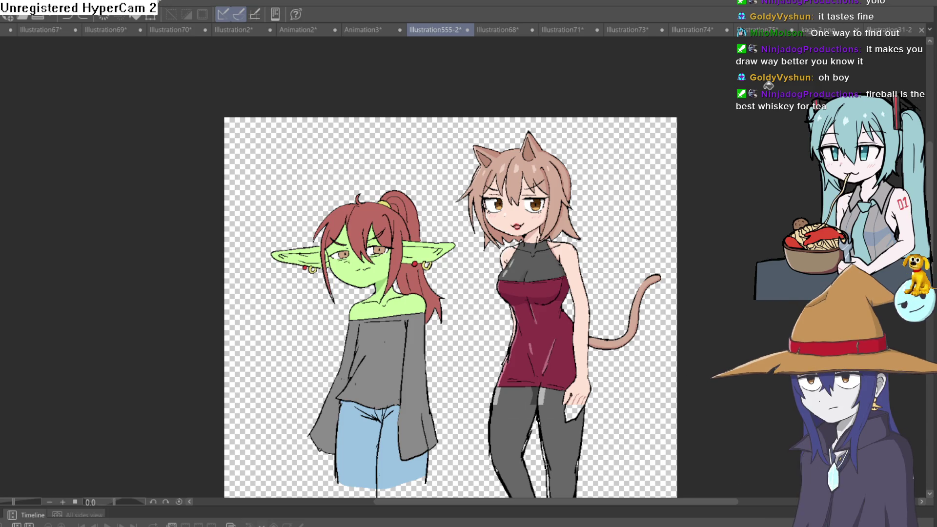
mouse_move(631, 249)
mouse_down()
mouse_move(568, 278)
mouse_move(592, 207)
mouse_up()
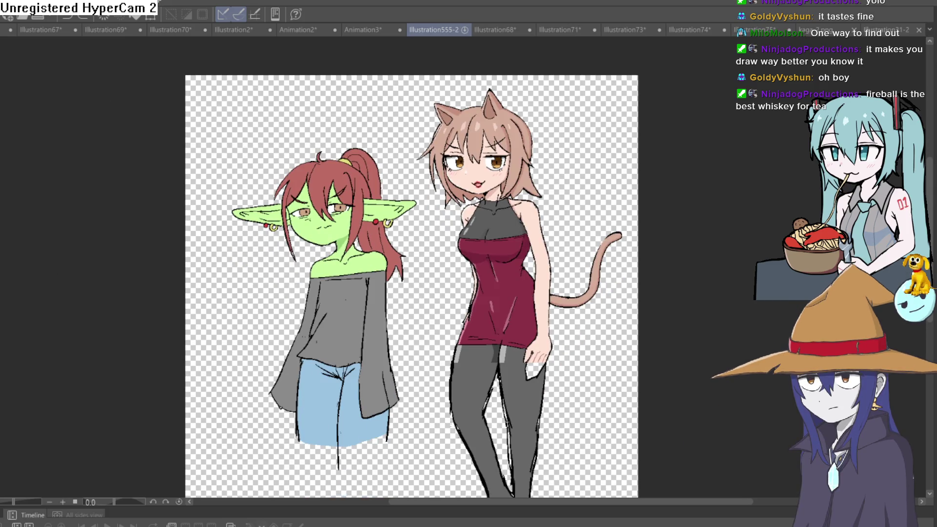
scroll(385, 312, up, 5)
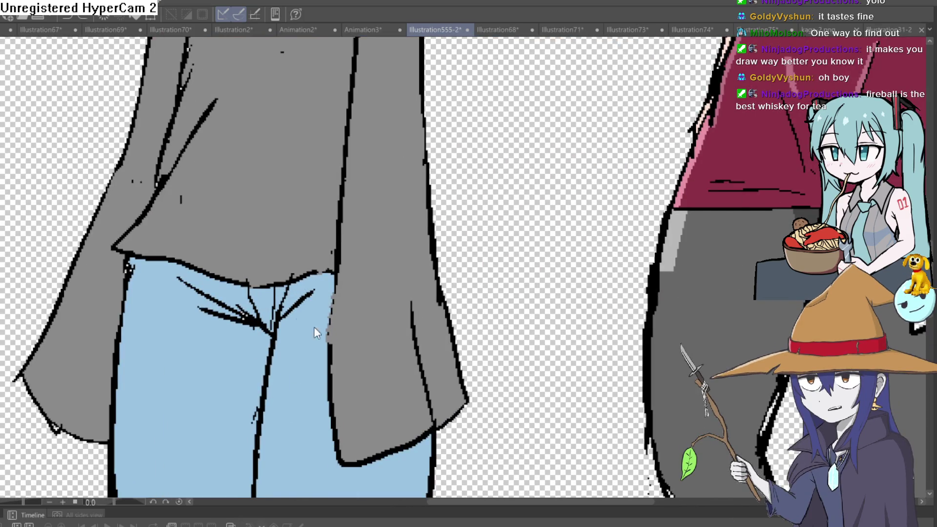
Step: Fill the jeans strip beside the crease darker blue and add light blue along the waistband
mouse_move(318, 329)
mouse_down()
mouse_move(328, 251)
mouse_move(318, 151)
mouse_move(313, 219)
mouse_move(345, 373)
mouse_up()
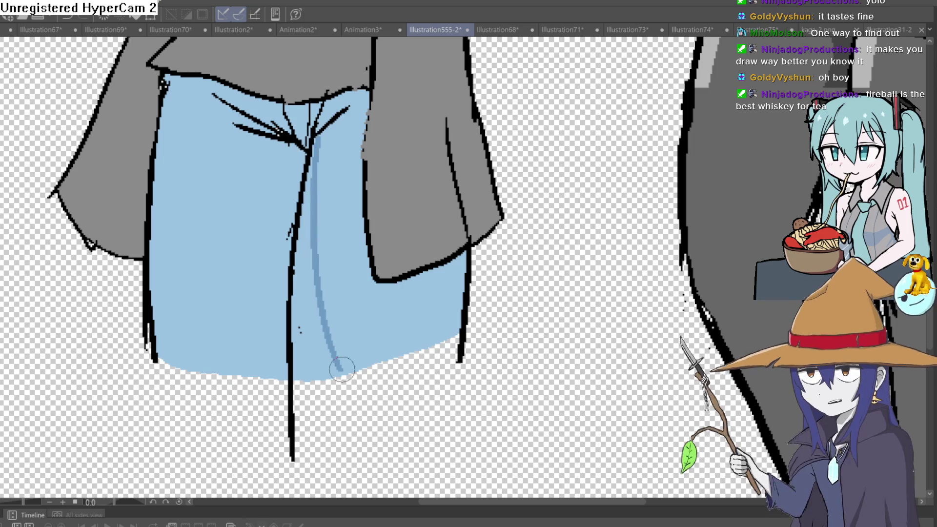
key(g)
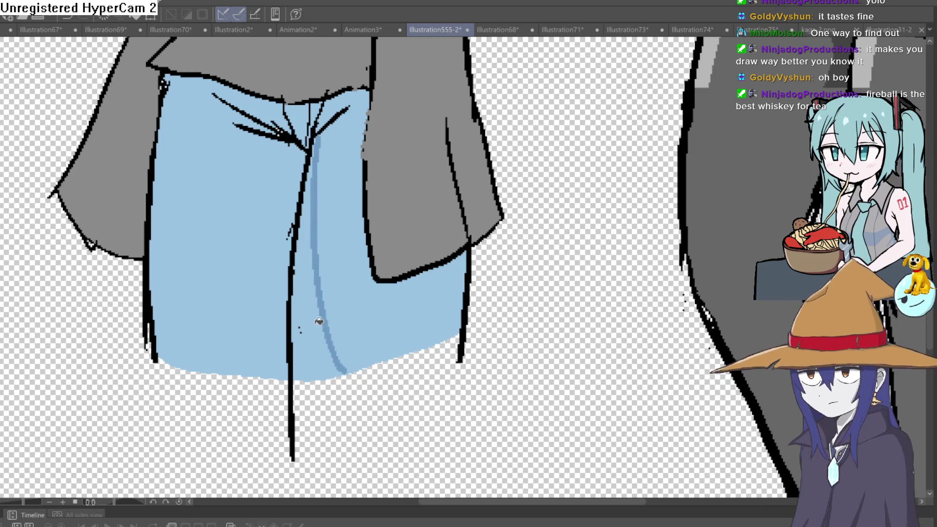
click(310, 324)
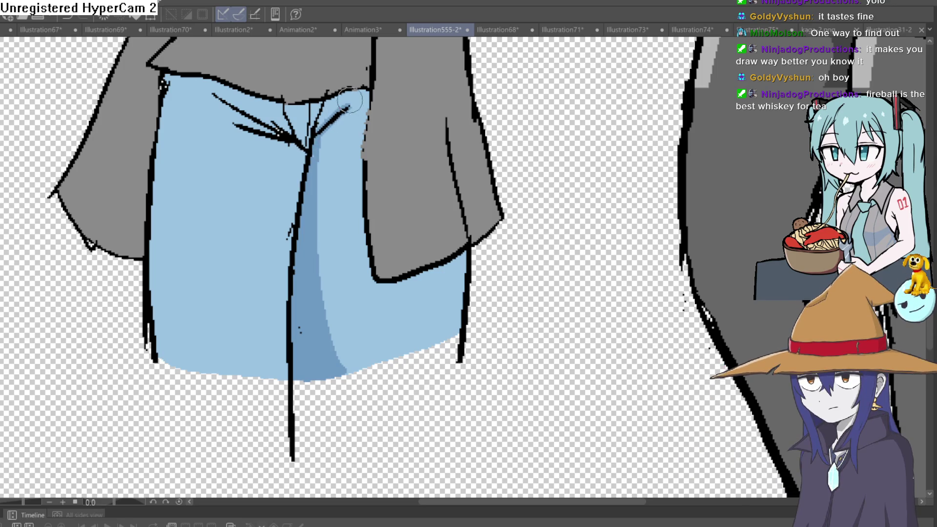
mouse_move(364, 93)
mouse_down()
mouse_move(336, 105)
mouse_move(349, 111)
mouse_move(378, 199)
mouse_up()
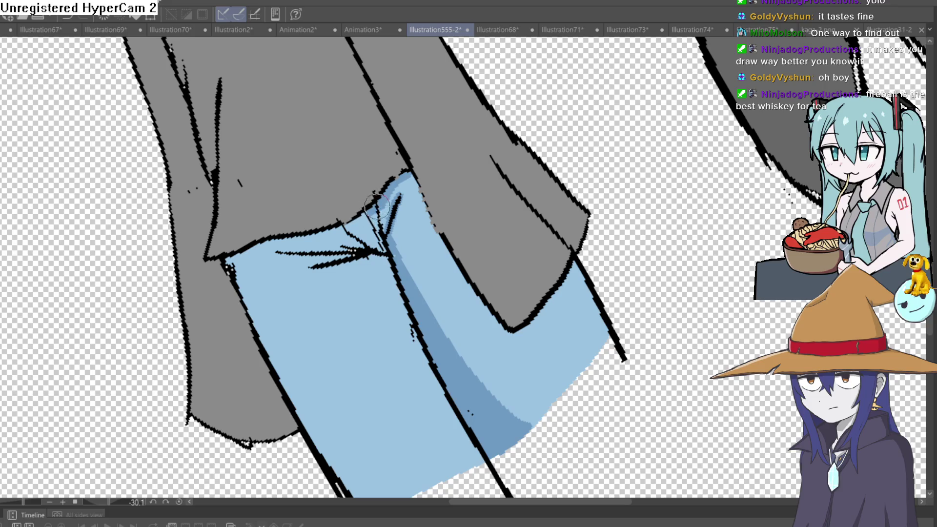
Step: Paint darker blue shading along the jeans' edge, redoing one misplaced stroke
scroll(414, 188, down, 3)
mouse_move(414, 189)
mouse_down()
mouse_move(559, 271)
mouse_move(481, 234)
mouse_move(444, 190)
mouse_move(435, 226)
mouse_up()
mouse_move(401, 271)
mouse_down()
mouse_move(422, 166)
mouse_move(438, 265)
mouse_move(466, 128)
mouse_move(443, 226)
mouse_up()
scroll(438, 265, up, 5)
drag(436, 278, 435, 341)
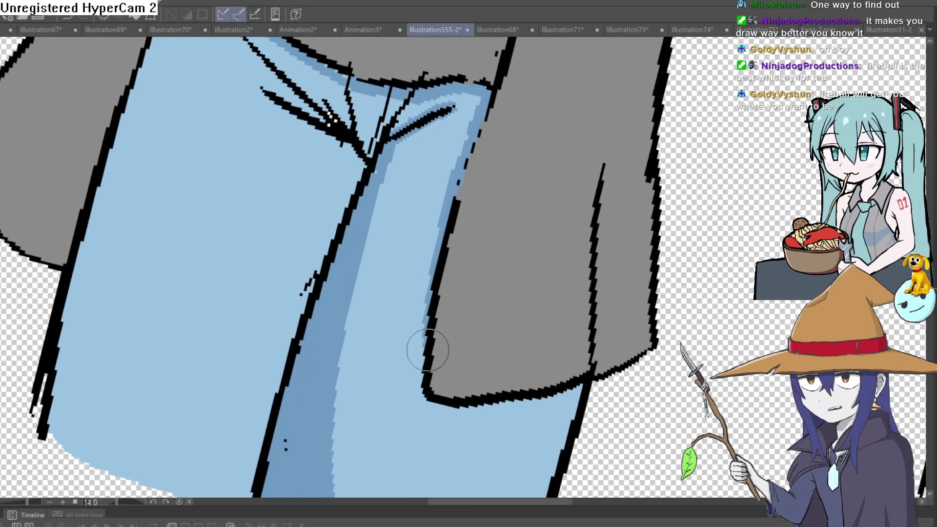
key(ctrl+z)
key(ctrl+z)
drag(471, 126, 437, 259)
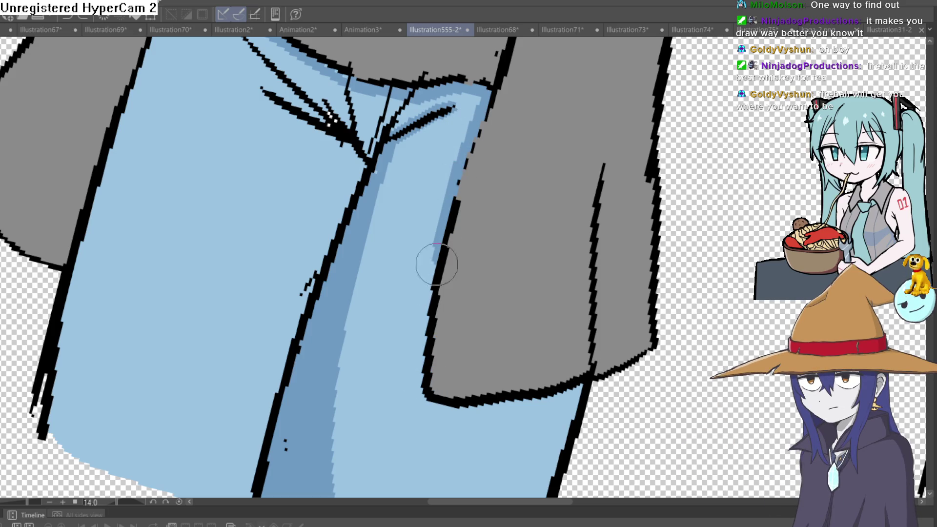
mouse_move(424, 290)
mouse_down()
mouse_move(429, 371)
mouse_move(540, 168)
mouse_up()
mouse_move(590, 301)
mouse_down()
mouse_move(634, 183)
mouse_move(639, 273)
mouse_move(629, 323)
mouse_move(600, 254)
mouse_up()
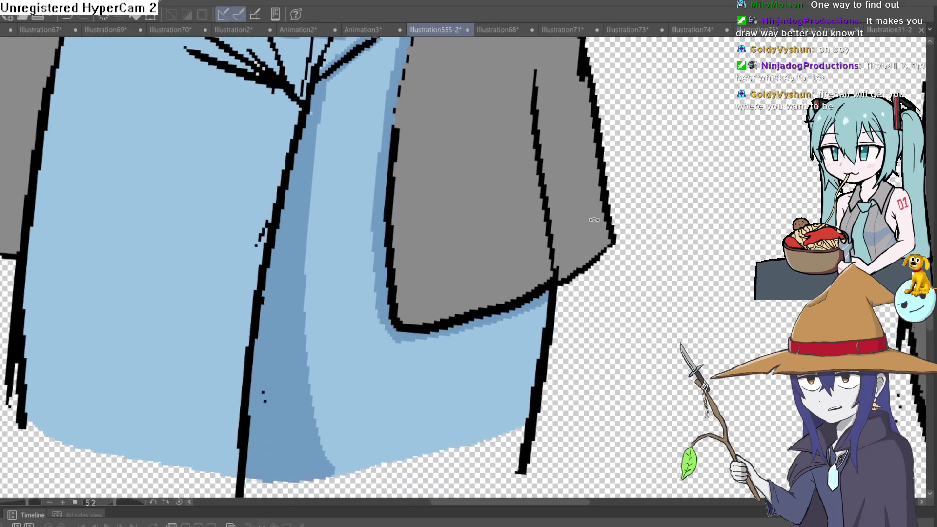
Step: Shade the jeans' crotch line and junction with medium blue
scroll(571, 328, down, 3)
mouse_move(570, 329)
mouse_down()
mouse_move(577, 239)
mouse_move(558, 142)
mouse_up()
scroll(444, 148, up, 2)
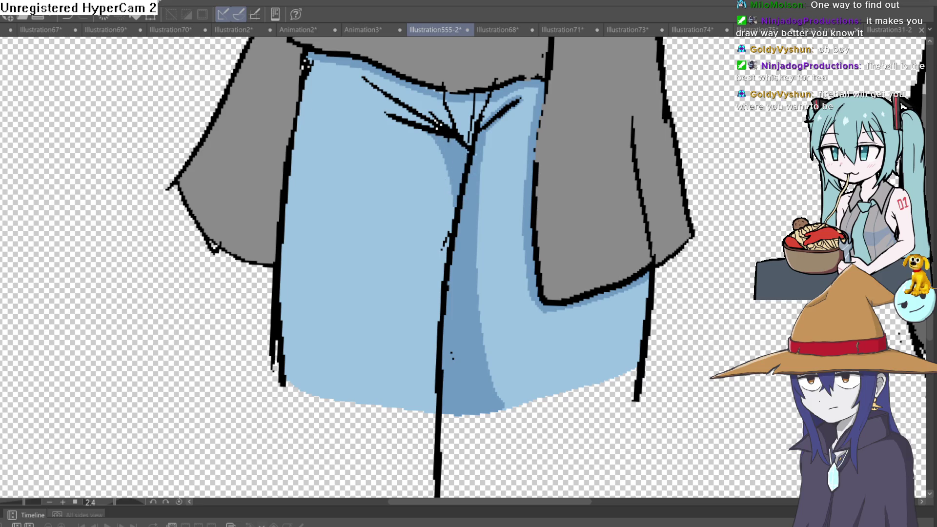
scroll(420, 125, up, 3)
mouse_move(672, 162)
mouse_down()
mouse_move(694, 301)
mouse_move(646, 412)
mouse_move(616, 443)
mouse_up()
drag(476, 251, 490, 124)
mouse_move(482, 230)
mouse_down()
mouse_move(491, 195)
mouse_move(466, 302)
mouse_move(436, 367)
mouse_up()
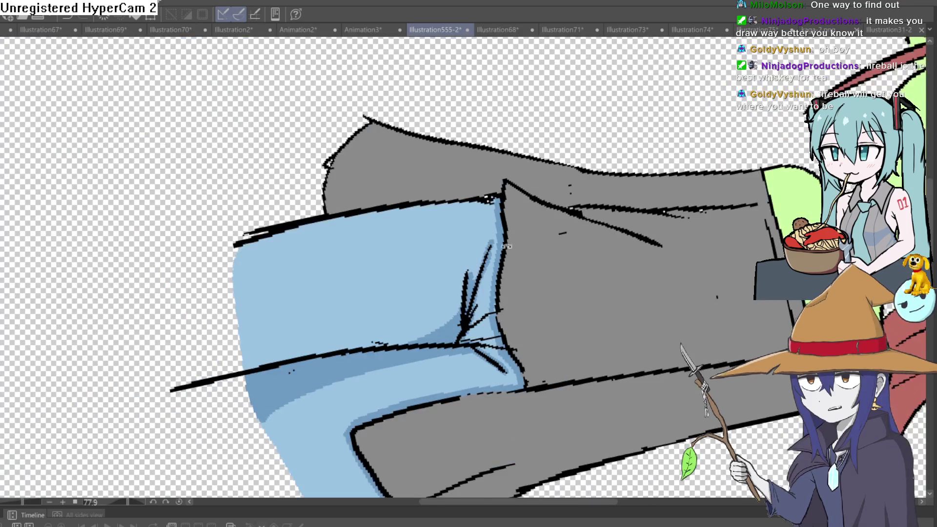
Step: Paint a light-blue highlight down the jeans' left edge
key(ctrl+0)
mouse_move(498, 196)
mouse_down()
mouse_move(631, 203)
mouse_move(593, 211)
mouse_up()
click(580, 309)
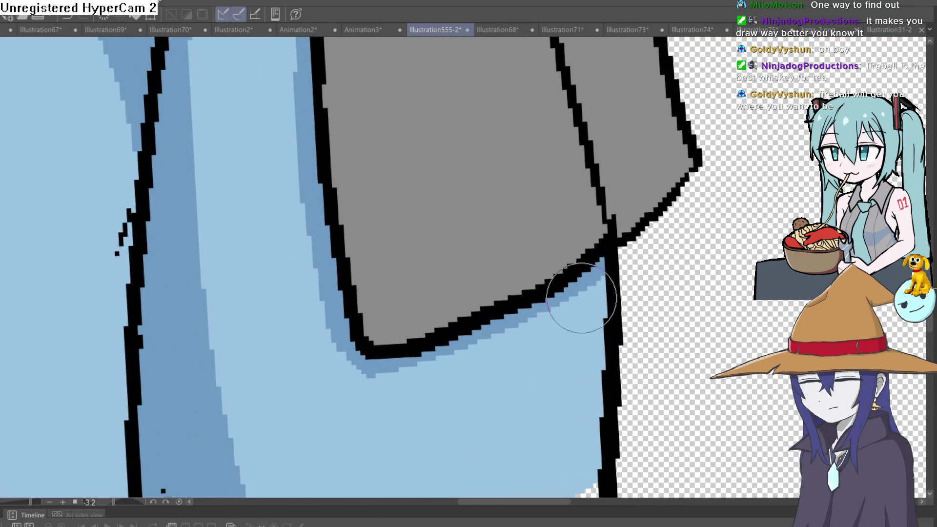
scroll(585, 450, down, 3)
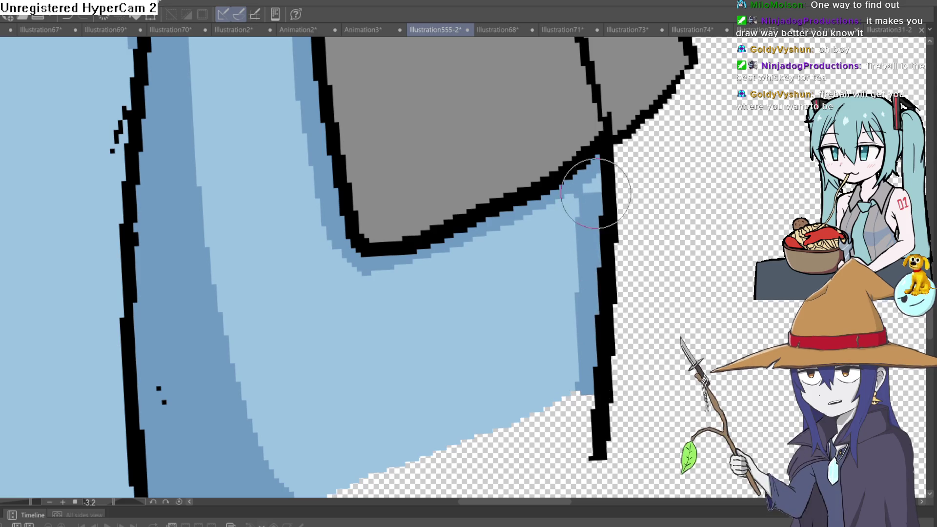
scroll(630, 281, down, 3)
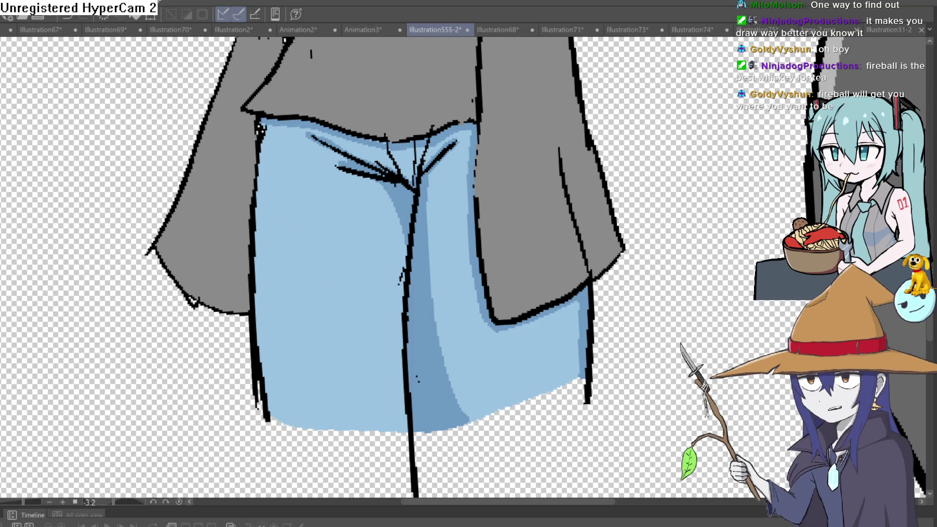
drag(265, 153, 263, 405)
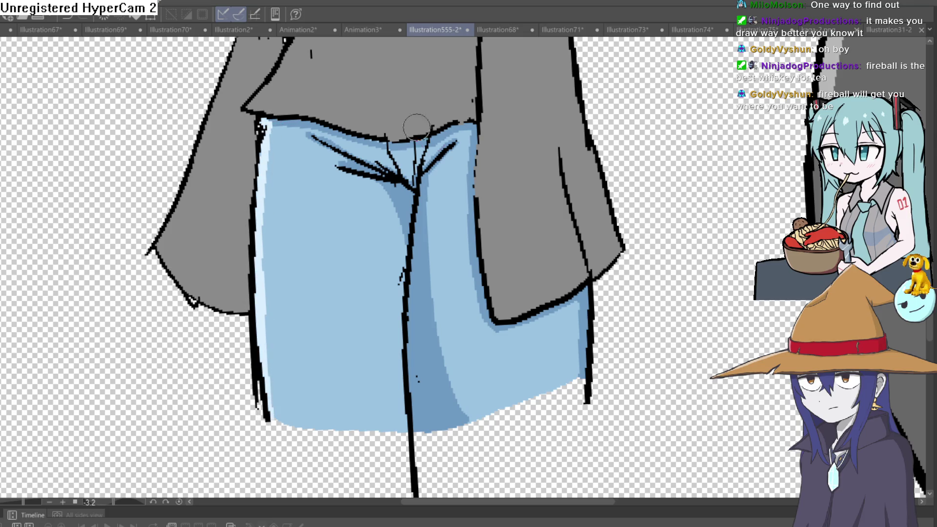
scroll(408, 121, down, 5)
scroll(535, 167, up, 2)
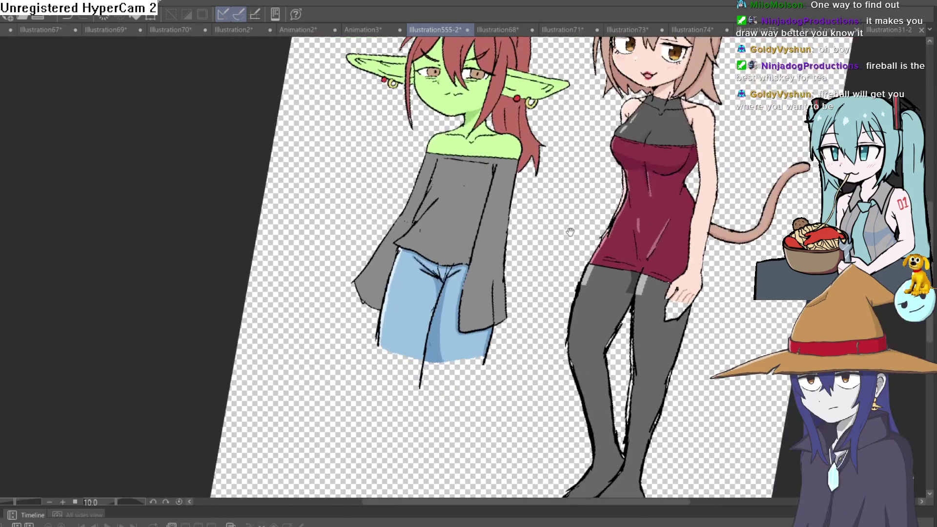
drag(570, 231, 411, 260)
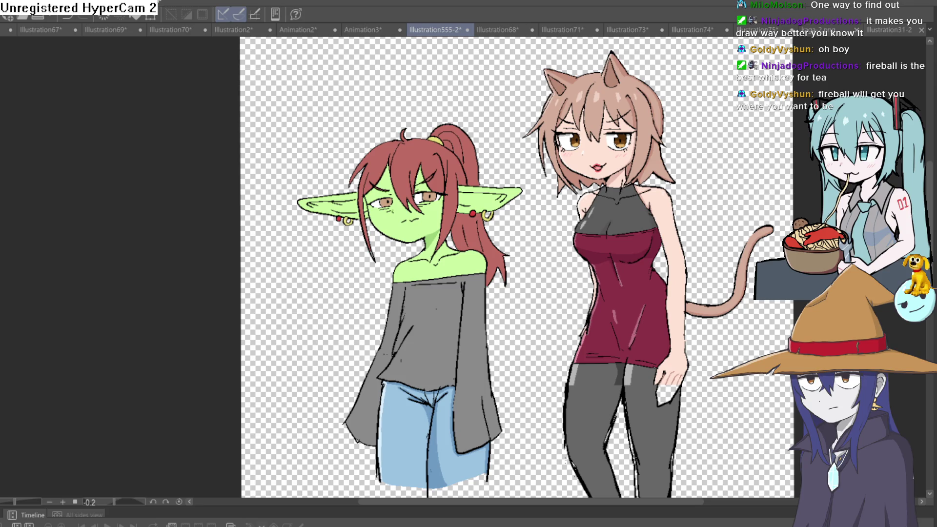
mouse_move(564, 153)
mouse_down()
mouse_move(493, 145)
mouse_move(453, 156)
mouse_up()
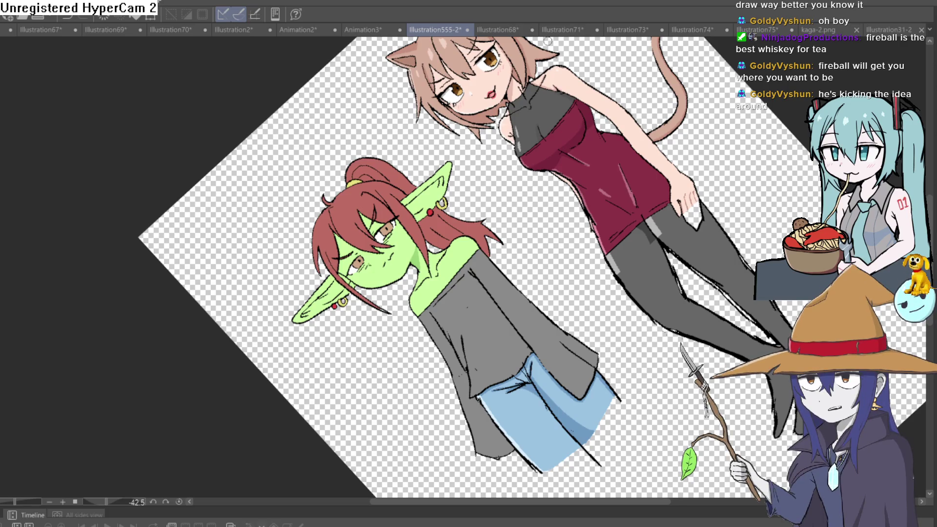
scroll(372, 245, up, 5)
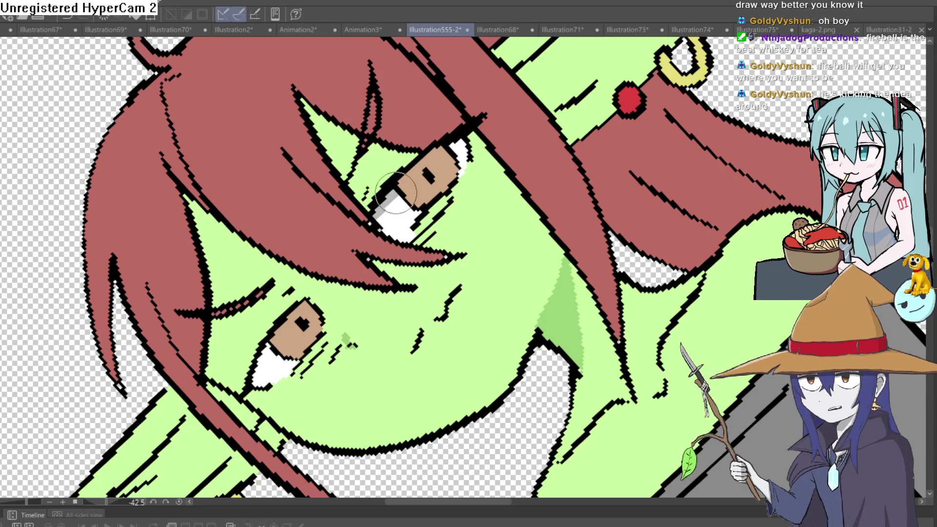
Step: Undo a stray grey stroke on the lower eye white and briefly hide the fills to check
scroll(343, 224, down, 3)
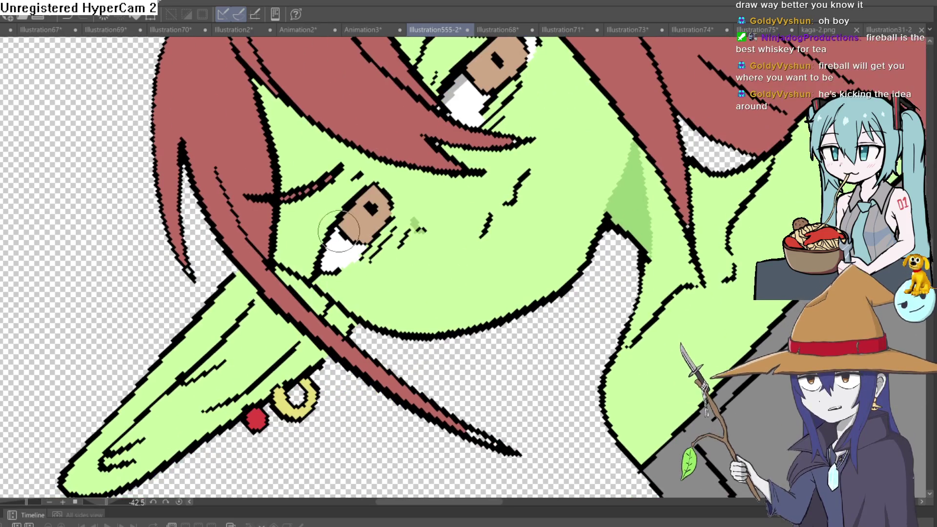
drag(339, 247, 324, 266)
key(ctrl+z)
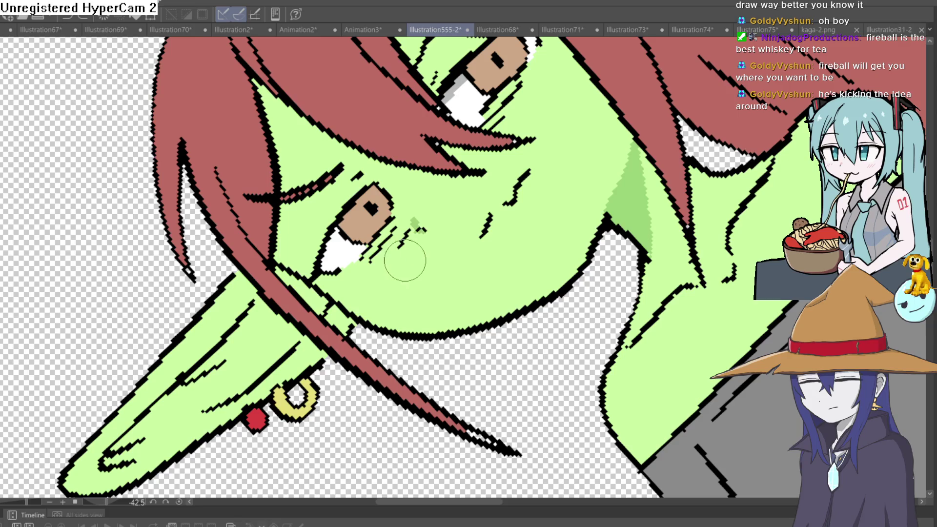
drag(528, 176, 485, 256)
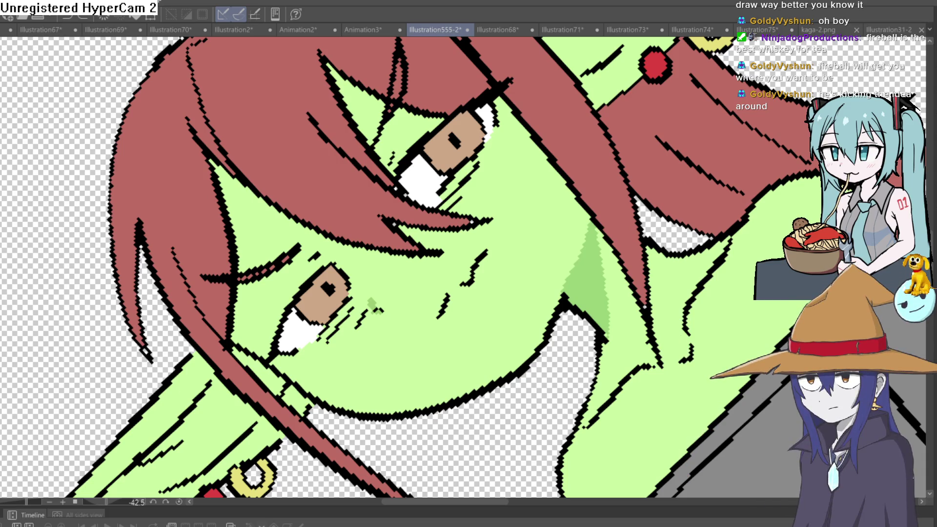
click(344, 283)
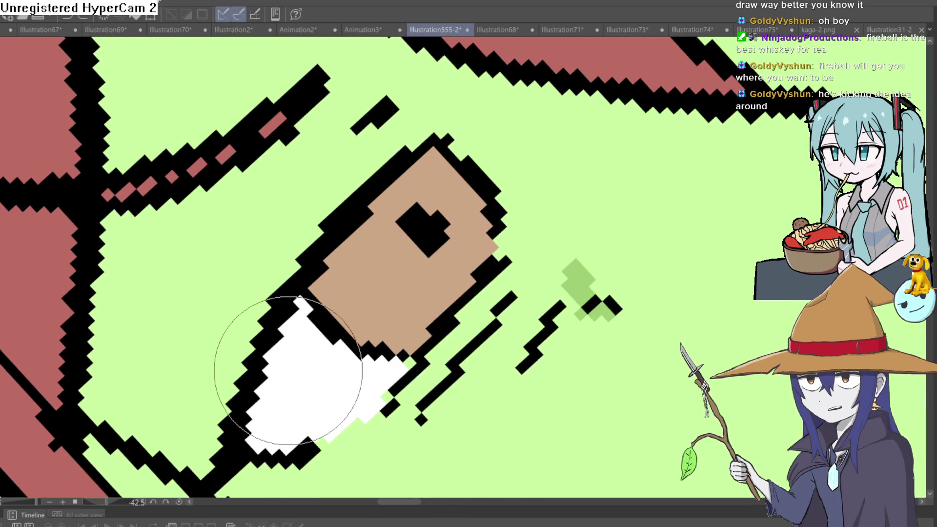
mouse_move(464, 289)
mouse_down()
mouse_move(400, 230)
mouse_move(332, 244)
mouse_move(364, 330)
mouse_move(308, 394)
mouse_move(287, 436)
mouse_up()
scroll(400, 230, down, 3)
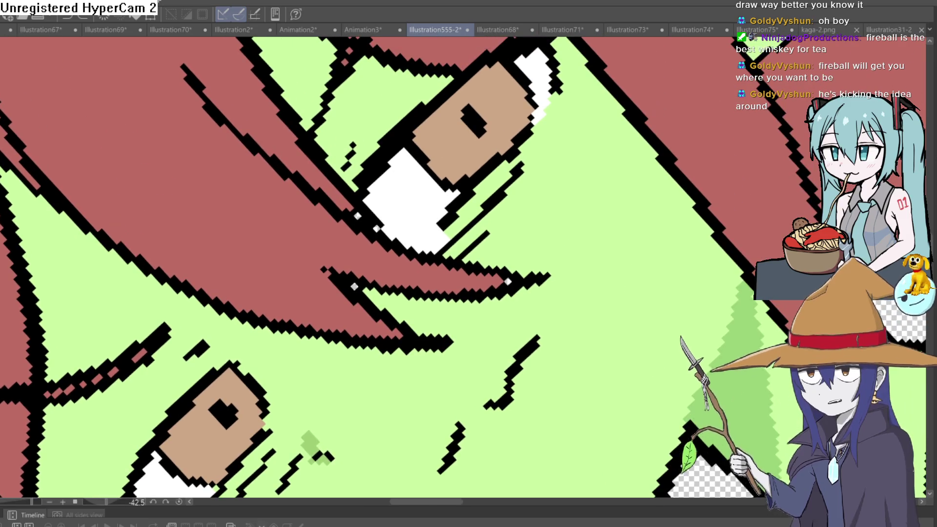
key(Delete)
key(ctrl+z)
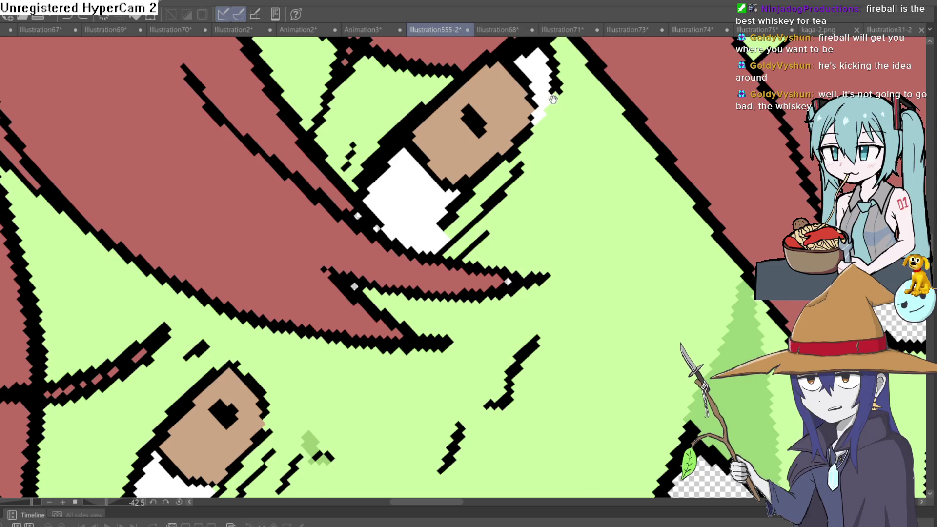
Step: Shade the upper-left edges of both eye whites light grey
drag(527, 63, 512, 98)
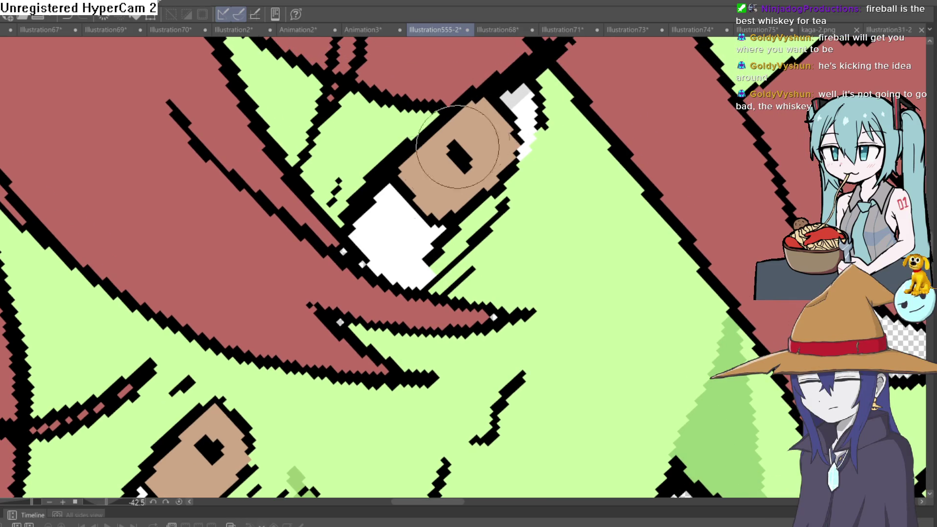
mouse_move(390, 187)
mouse_down()
mouse_move(359, 239)
mouse_move(504, 34)
mouse_up()
drag(286, 293, 264, 363)
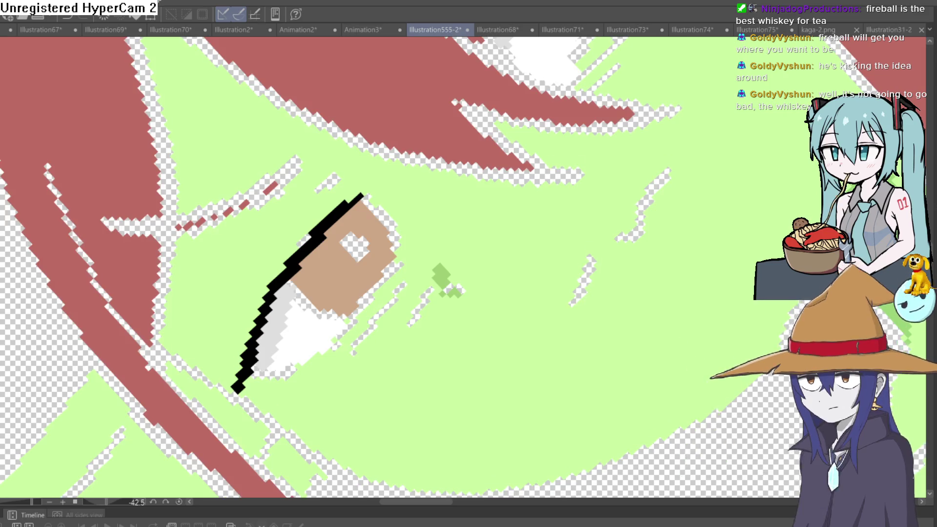
scroll(469, 263, down, 10)
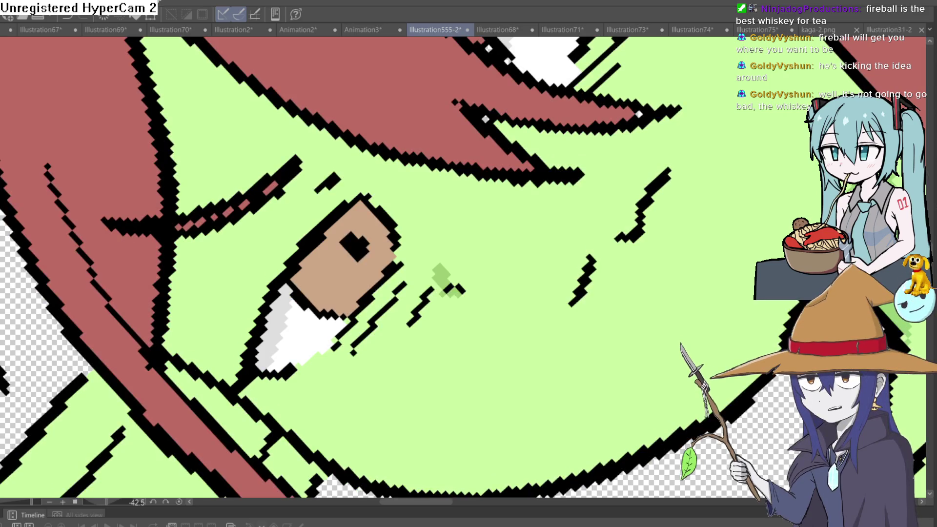
scroll(570, 194, up, 10)
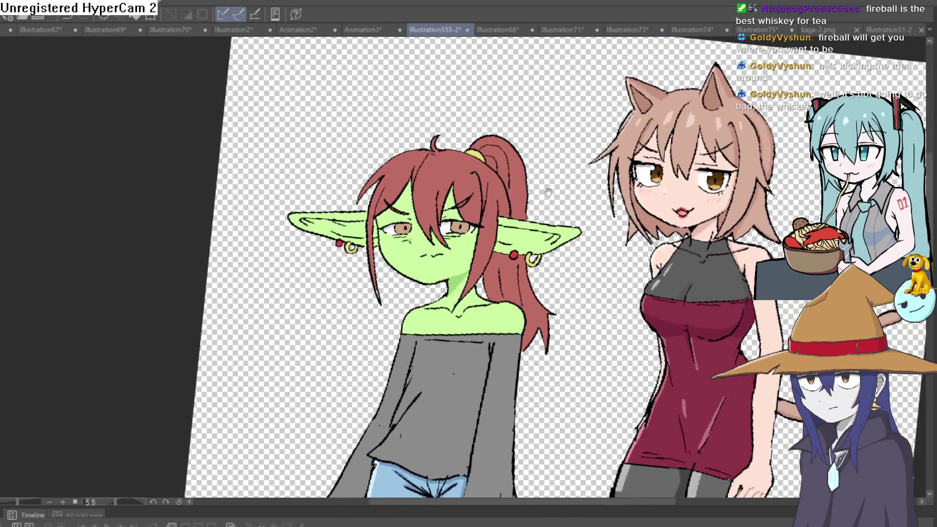
scroll(527, 173, down, 5)
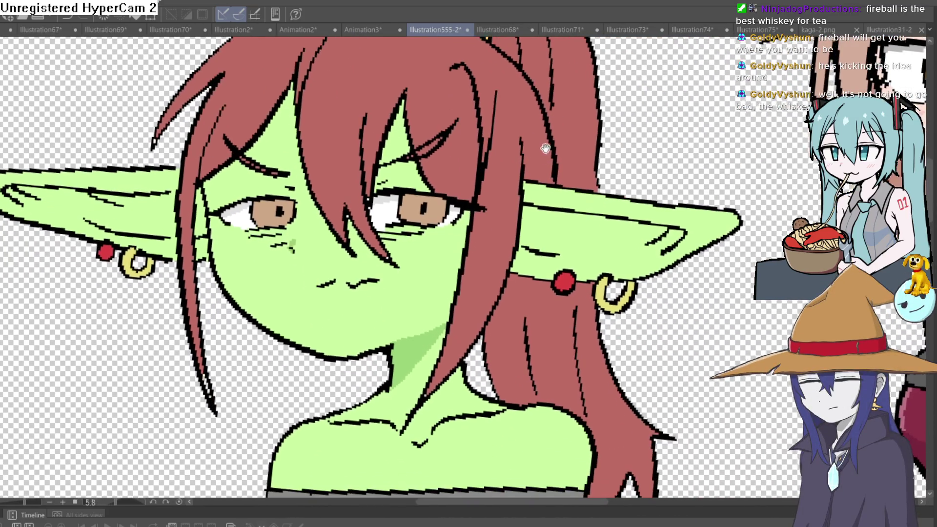
scroll(564, 177, down, 4)
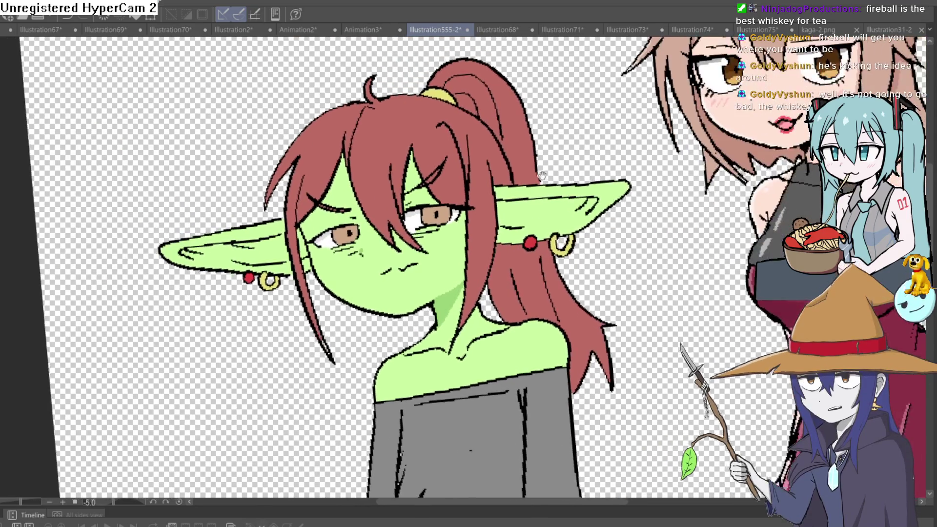
scroll(598, 203, down, 2)
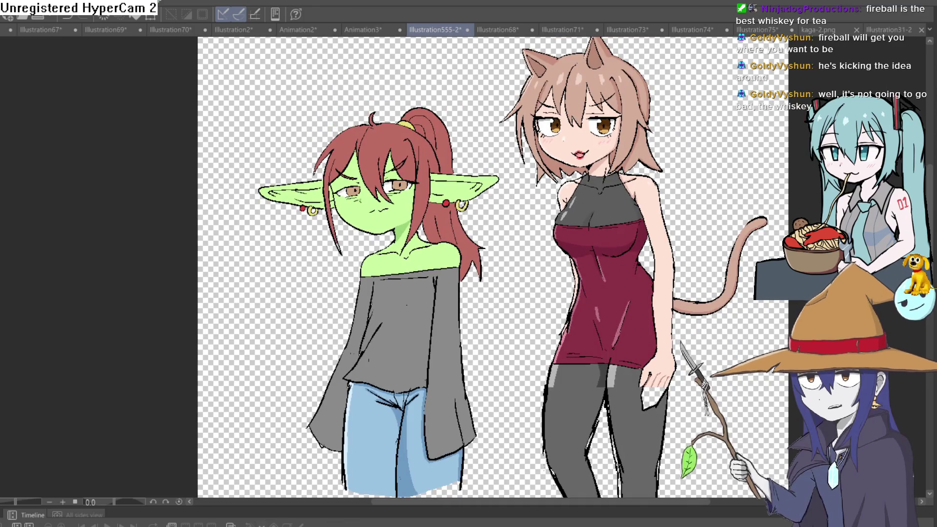
key(h)
key(h)
key(h)
key(h)
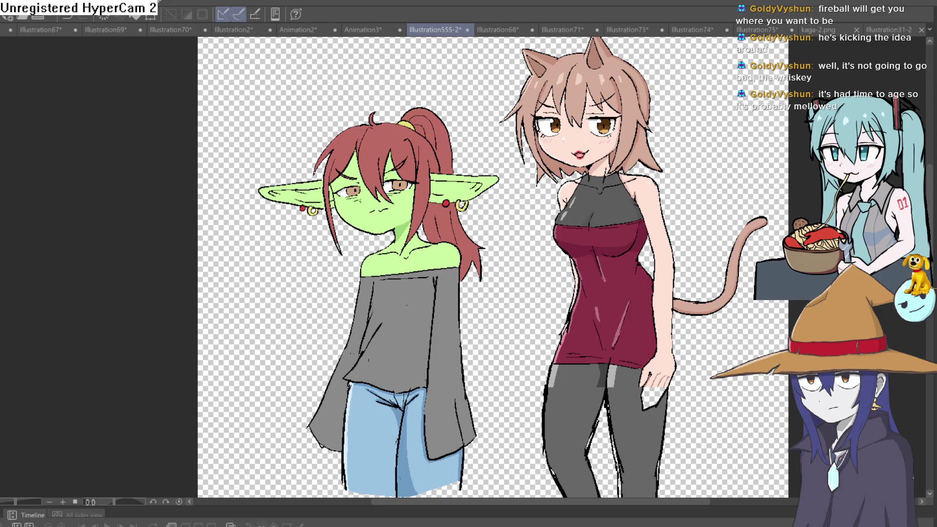
Step: Draw longer brown crease strokes down the cat girl's palm, then zoom back out
scroll(645, 388, up, 5)
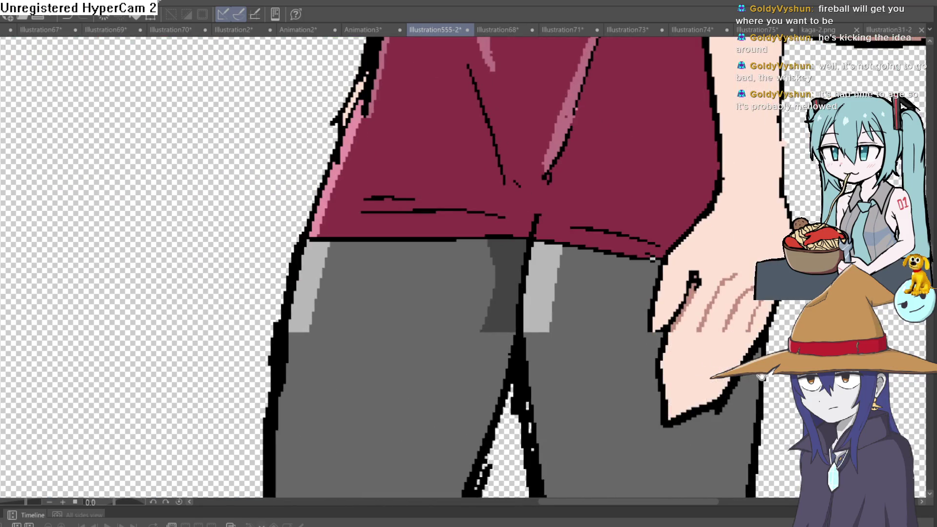
scroll(698, 372, up, 2)
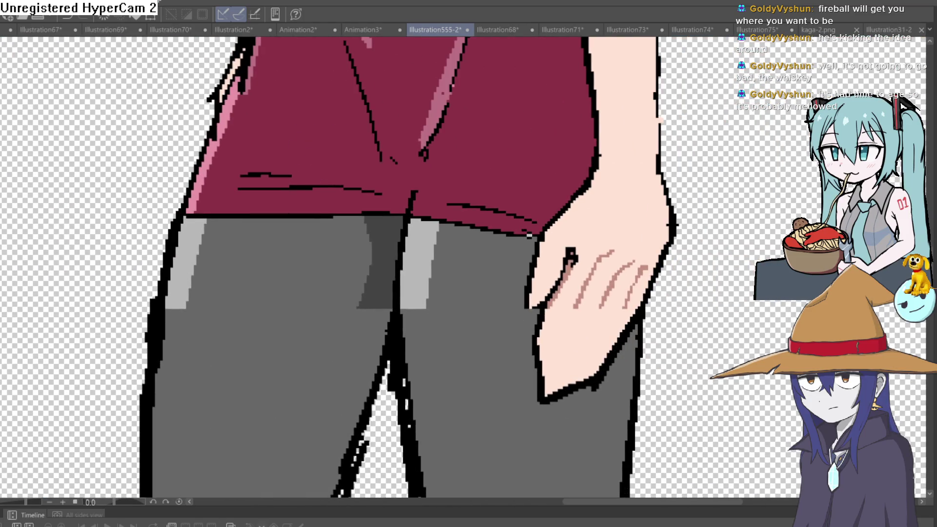
scroll(575, 282, up, 3)
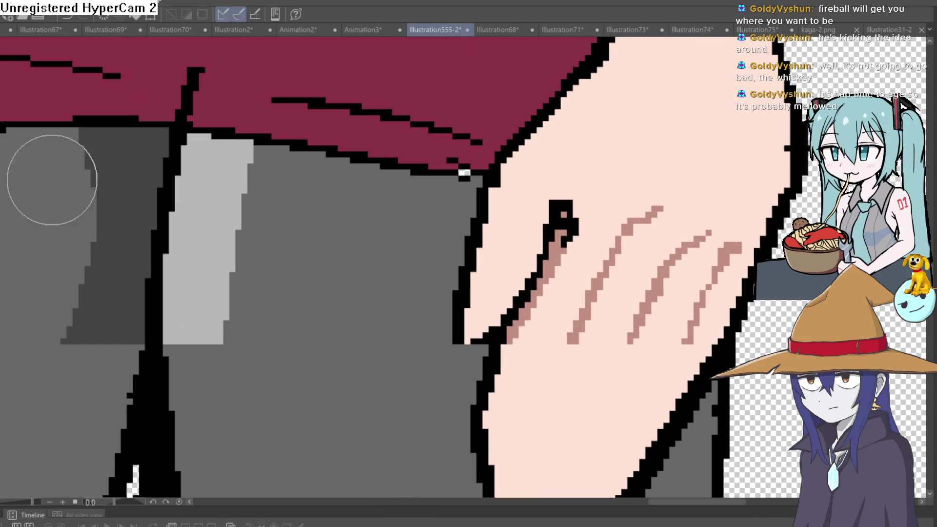
mouse_move(581, 346)
mouse_down()
mouse_move(586, 247)
mouse_move(515, 412)
mouse_up()
mouse_move(642, 249)
mouse_down()
mouse_move(621, 272)
mouse_move(605, 339)
mouse_up()
drag(669, 272, 630, 419)
scroll(750, 319, down, 5)
scroll(750, 319, down, 4)
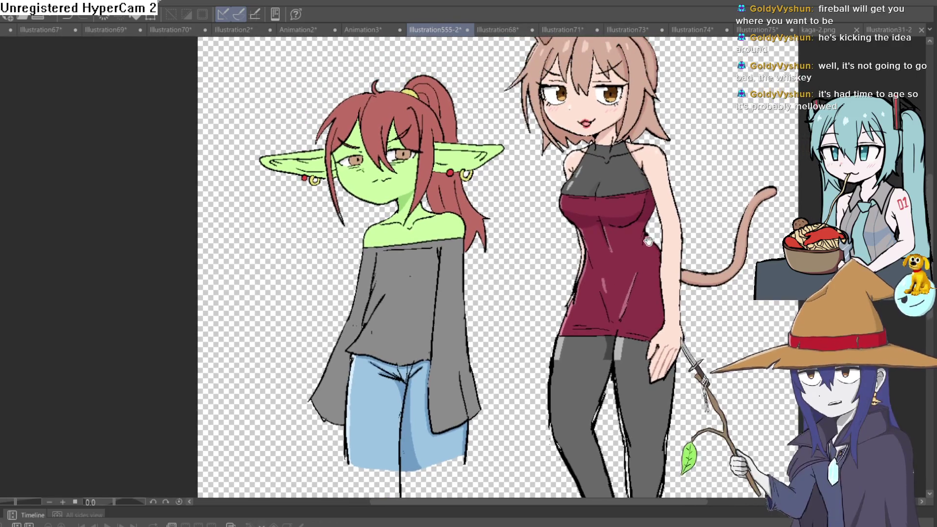
mouse_move(647, 254)
mouse_down()
mouse_move(631, 239)
mouse_move(610, 293)
mouse_up()
scroll(631, 239, down, 1)
scroll(585, 369, up, 1)
mouse_move(585, 369)
mouse_down()
mouse_move(590, 336)
mouse_move(544, 343)
mouse_up()
scroll(560, 346, up, 5)
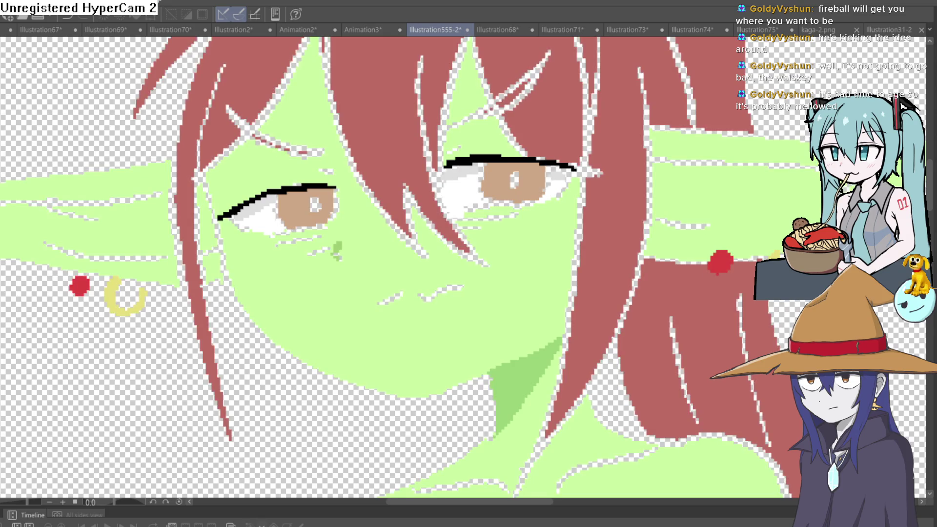
Step: Add a darker green shadow under the goblin girl's jaw and collarbone lines, rotating the canvas
scroll(570, 287, down, 3)
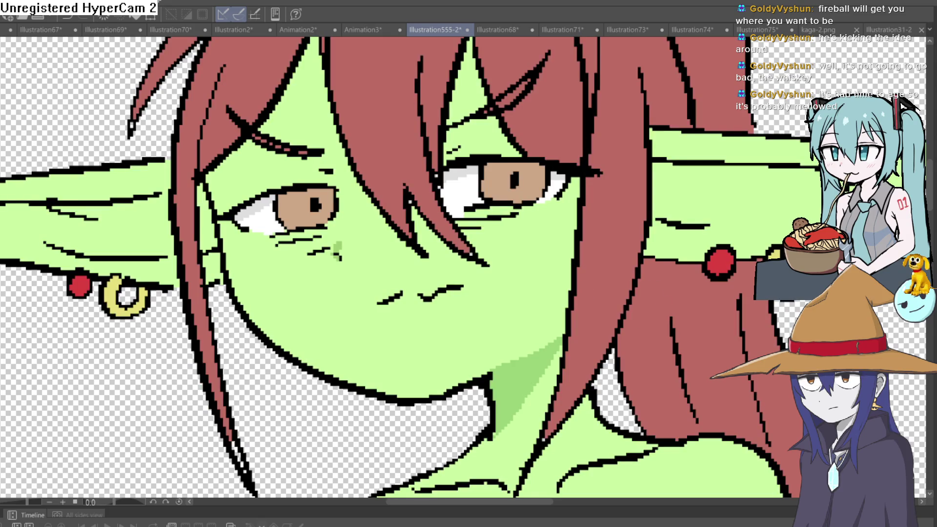
mouse_move(570, 287)
mouse_down()
mouse_move(374, 220)
mouse_move(382, 179)
mouse_up()
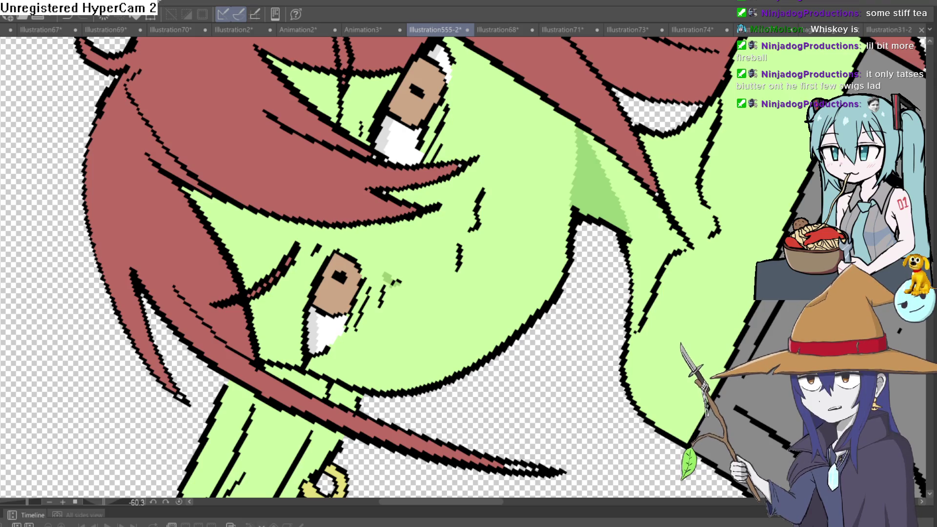
mouse_move(661, 118)
mouse_down()
mouse_move(681, 158)
mouse_move(673, 361)
mouse_move(651, 184)
mouse_move(700, 161)
mouse_move(644, 251)
mouse_move(616, 210)
mouse_move(651, 184)
mouse_move(669, 146)
mouse_up()
scroll(700, 161, down, 5)
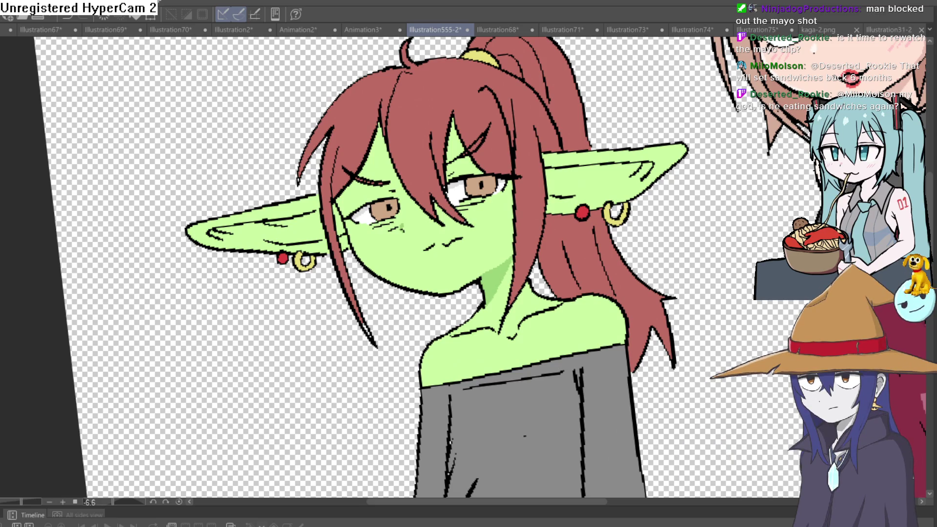
drag(665, 202, 655, 165)
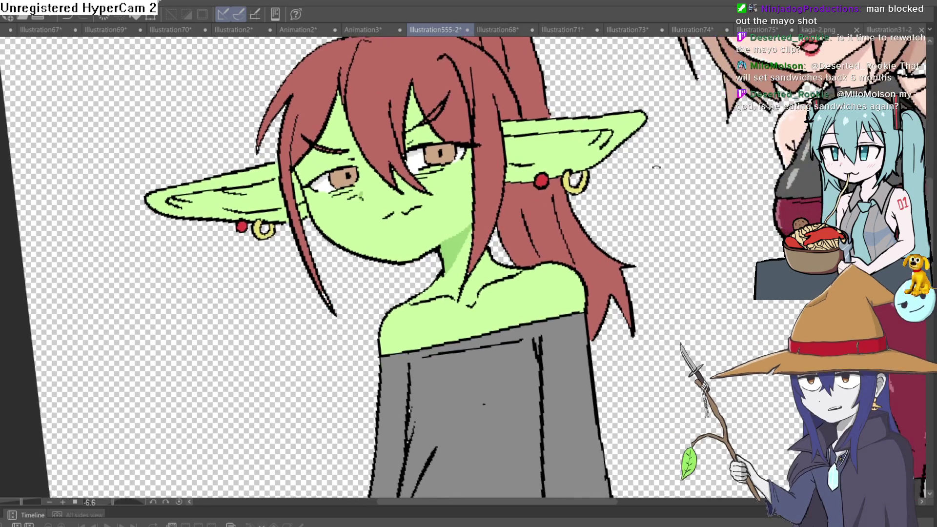
Step: Zoom out and pan so both girls are framed together, nearly level
scroll(655, 166, down, 5)
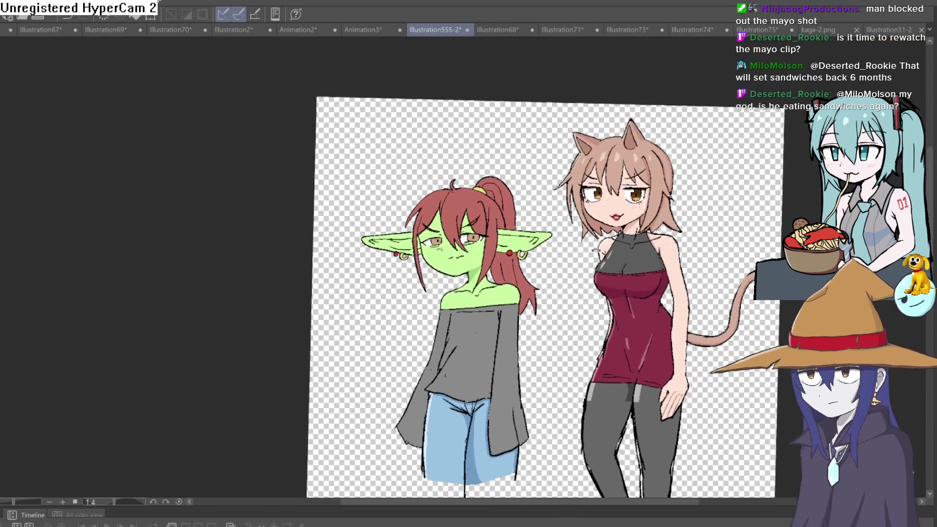
scroll(576, 223, up, 5)
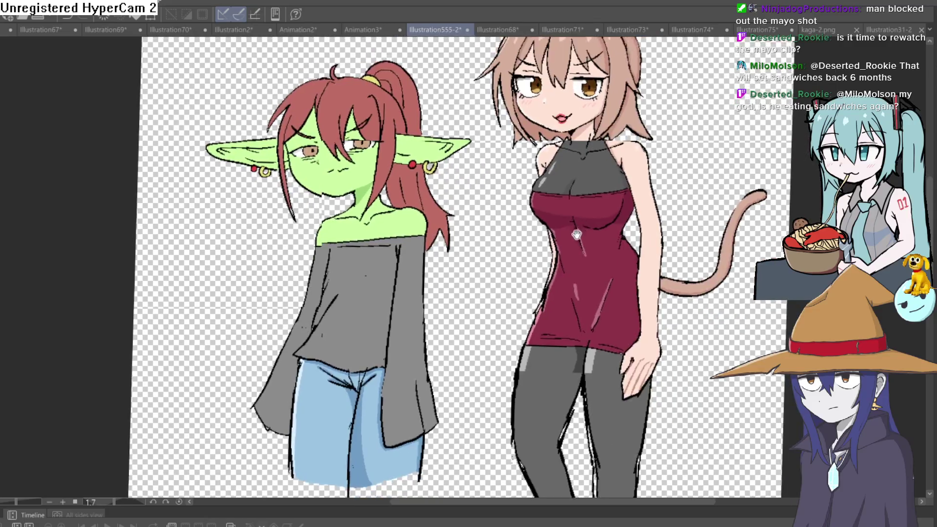
mouse_move(576, 222)
mouse_down()
mouse_move(564, 198)
mouse_move(562, 267)
mouse_up()
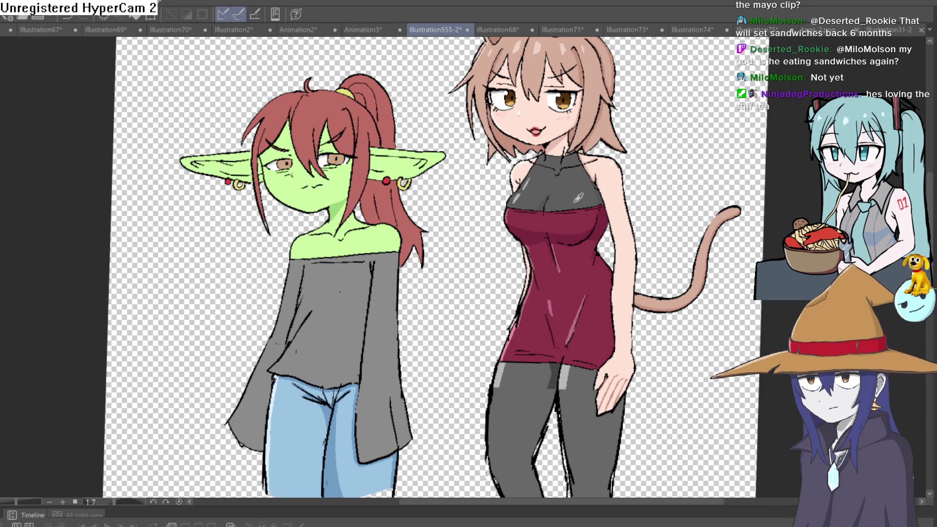
click(505, 385)
Step: Reset the rotation, flip the view, and paint light-red highlight streaks on the cat girl's dress
mouse_move(388, 287)
mouse_down()
mouse_move(400, 273)
mouse_move(427, 357)
mouse_up()
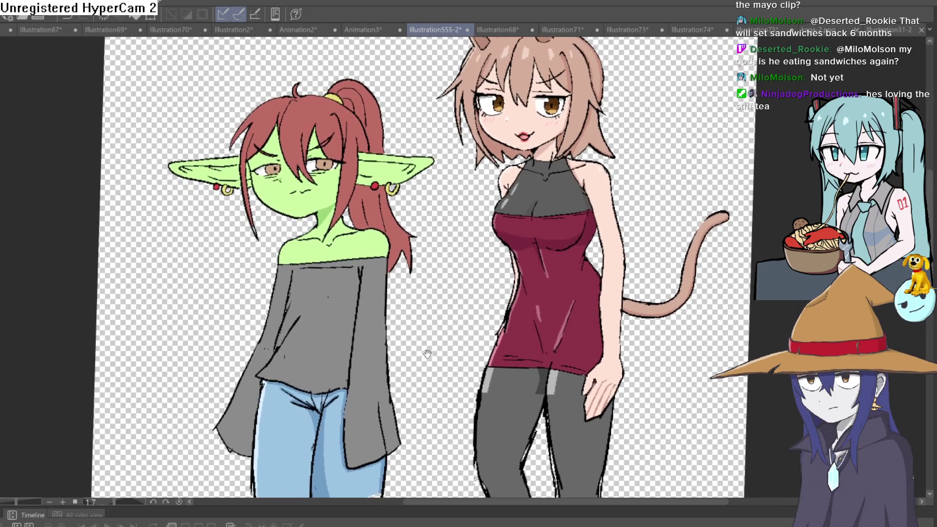
key(ctrl+at)
key(h)
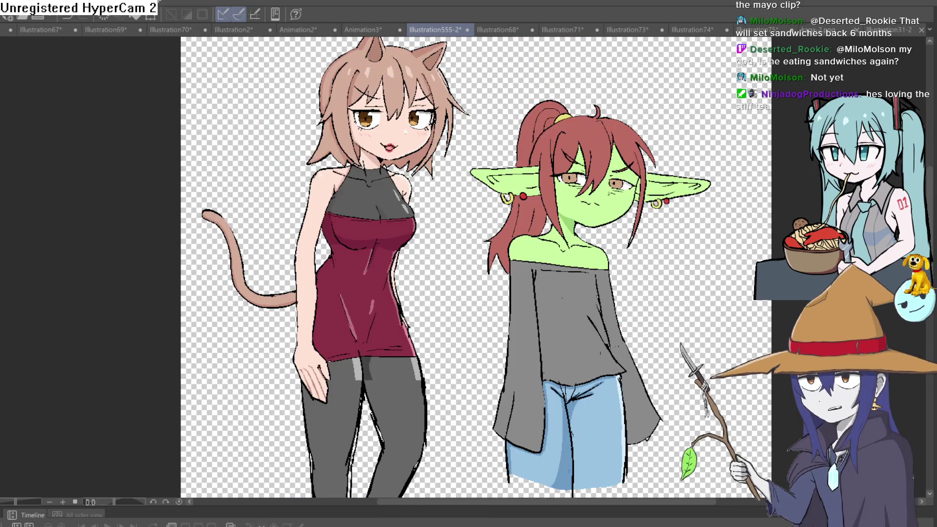
key(h)
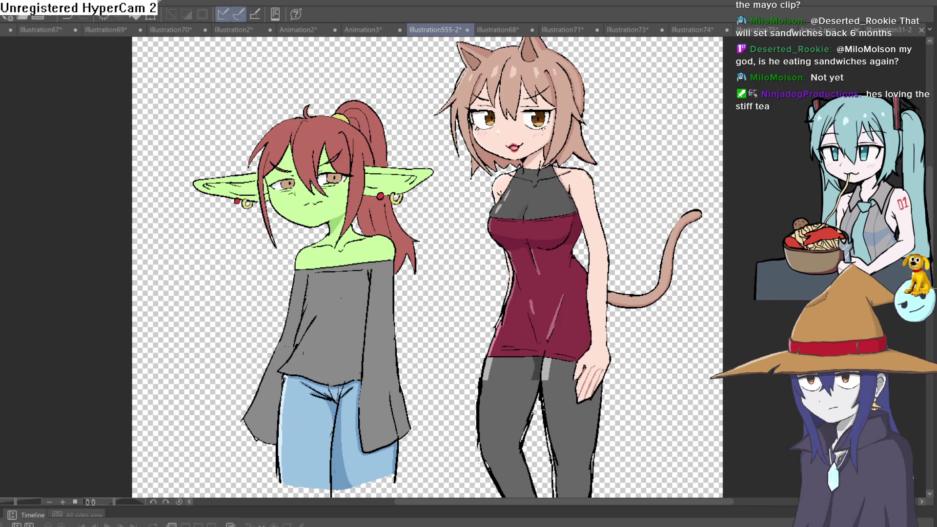
key(h)
key(h)
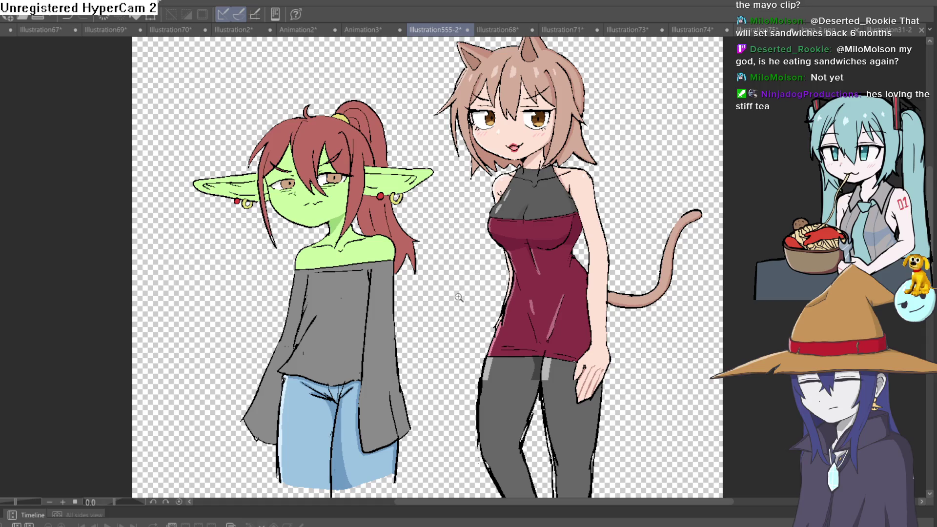
scroll(471, 282, up, 3)
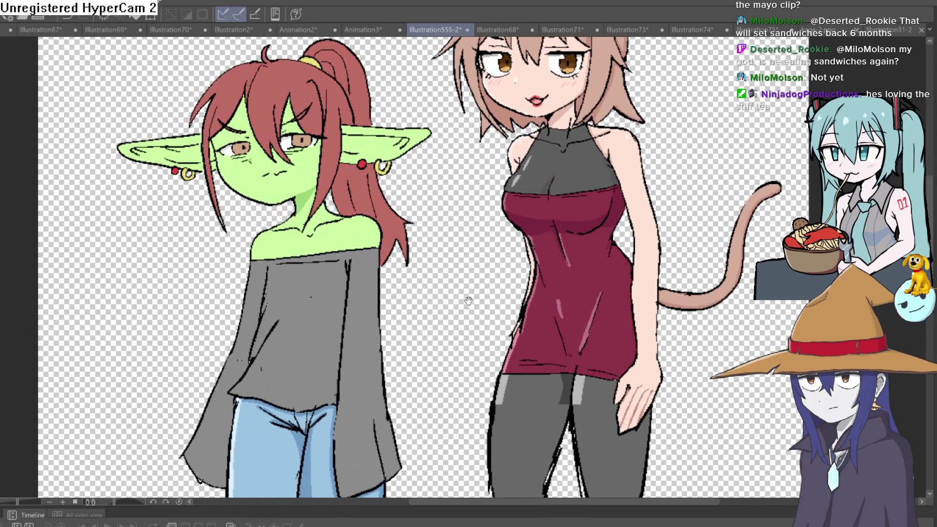
scroll(472, 282, down, 1)
scroll(479, 285, up, 1)
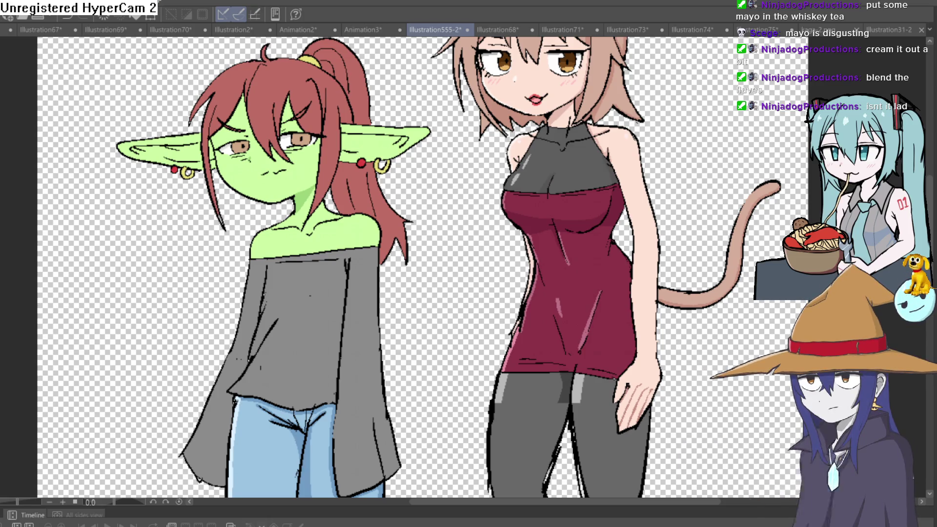
drag(455, 266, 453, 241)
Step: Pan and zoom across both characters, including the cat girl's legs, then close in on the goblin's face
scroll(454, 240, down, 3)
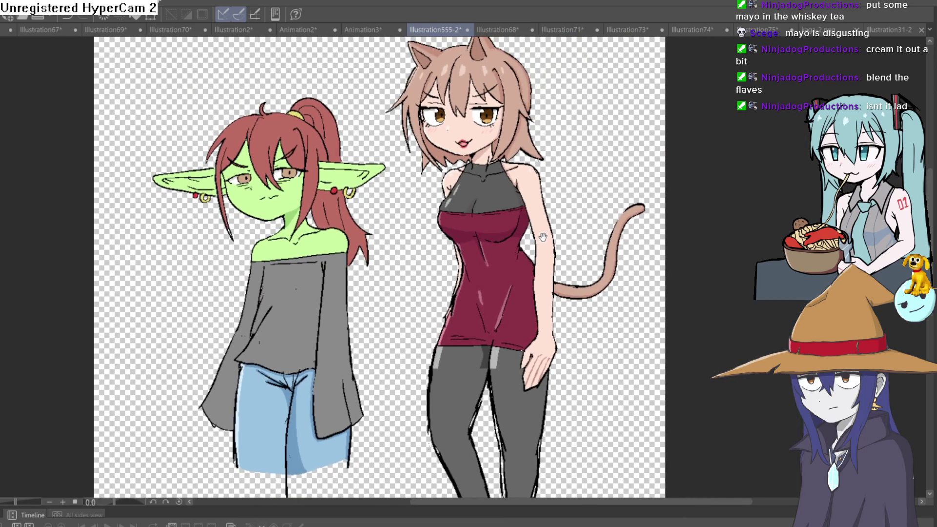
drag(543, 237, 535, 257)
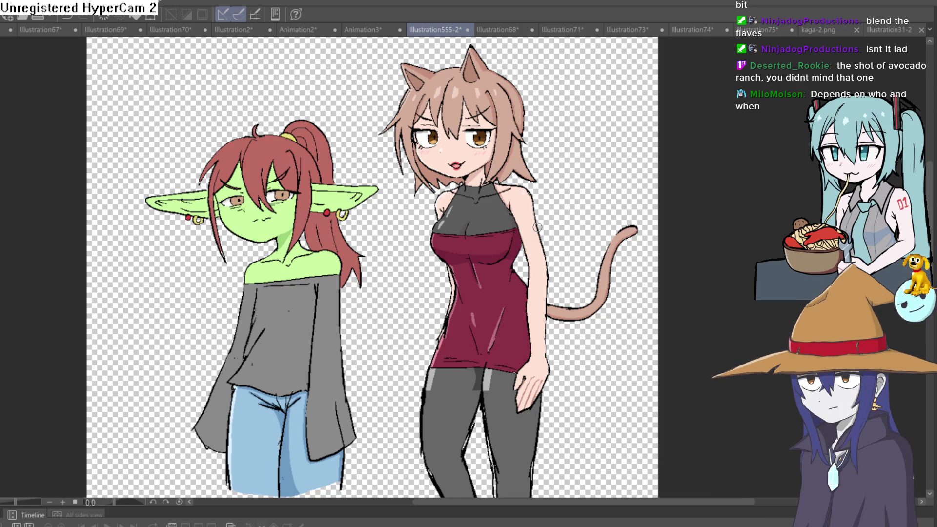
drag(599, 338, 617, 247)
scroll(617, 247, up, 2)
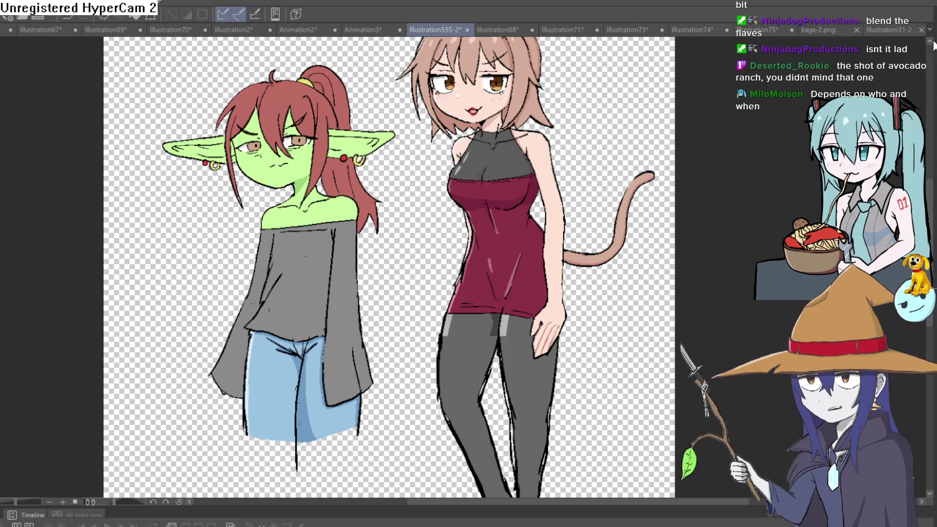
drag(635, 327, 633, 320)
scroll(632, 320, down, 2)
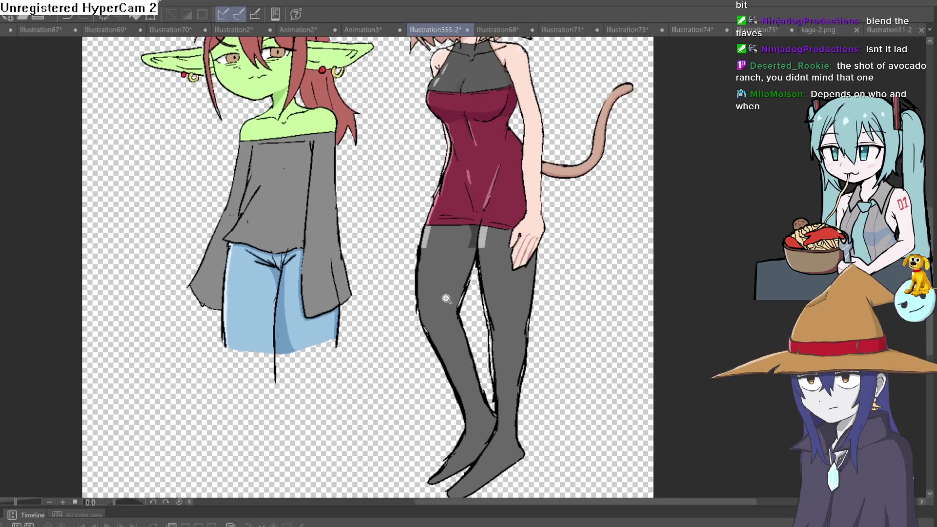
scroll(536, 322, up, 4)
scroll(519, 323, down, 5)
scroll(519, 324, up, 8)
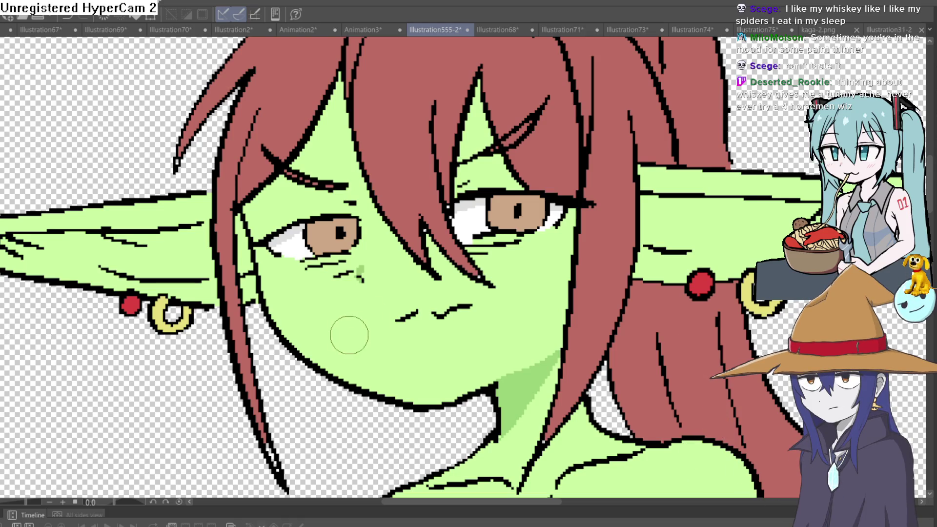
drag(351, 334, 371, 366)
key(ctrl+z)
scroll(549, 295, down, 2)
scroll(552, 260, down, 5)
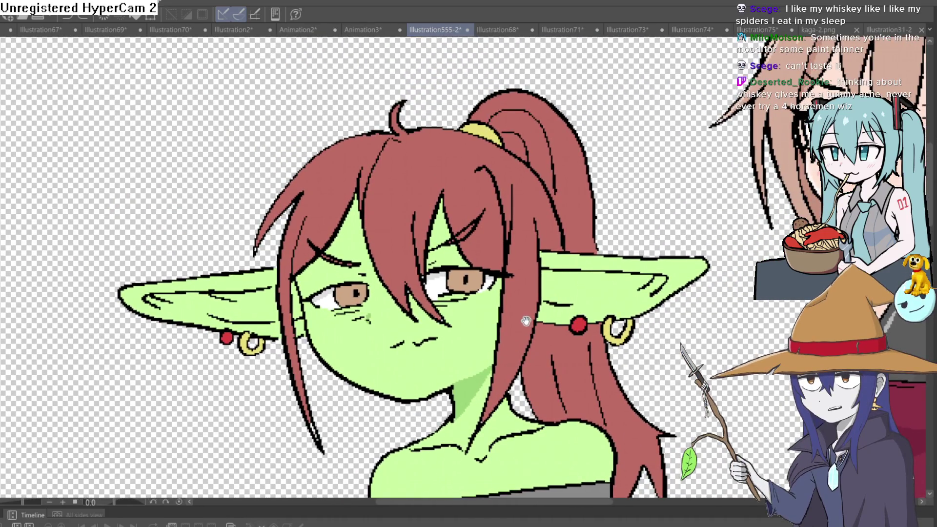
scroll(522, 272, up, 1)
drag(522, 272, 519, 299)
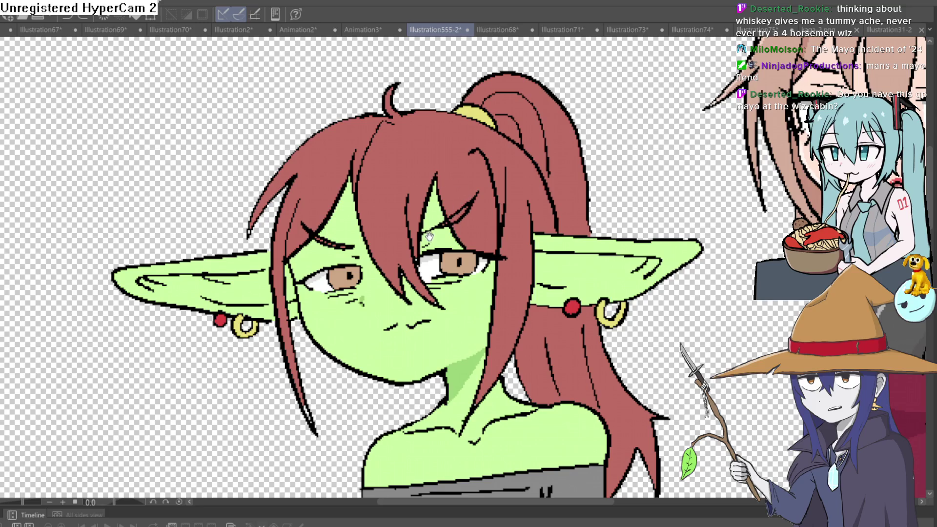
scroll(428, 235, up, 6)
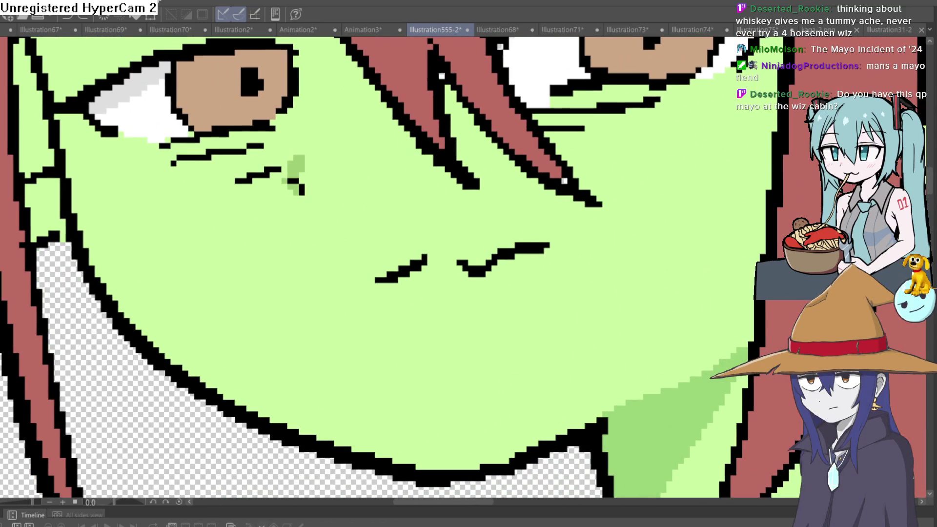
Step: Dab a white catchlight into the upper-left of each of the goblin girl's brown irises
drag(227, 67, 314, 167)
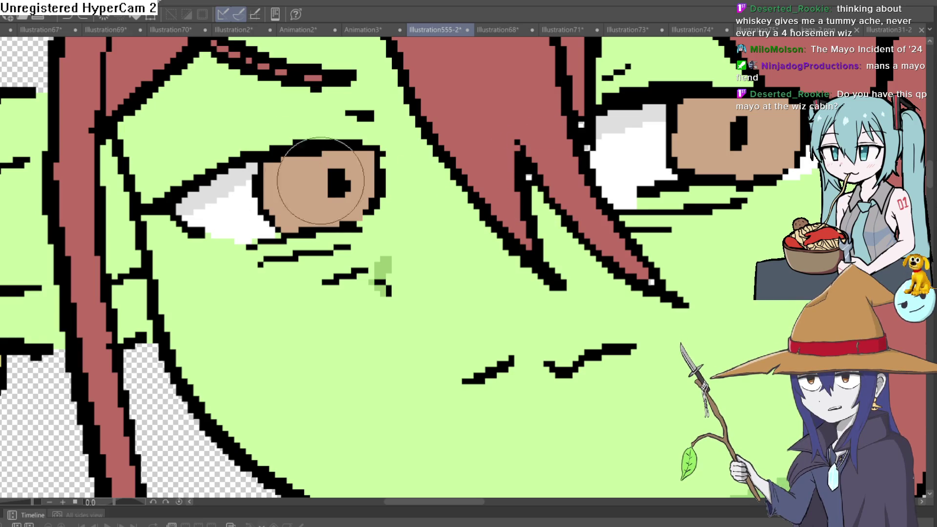
drag(271, 178, 280, 164)
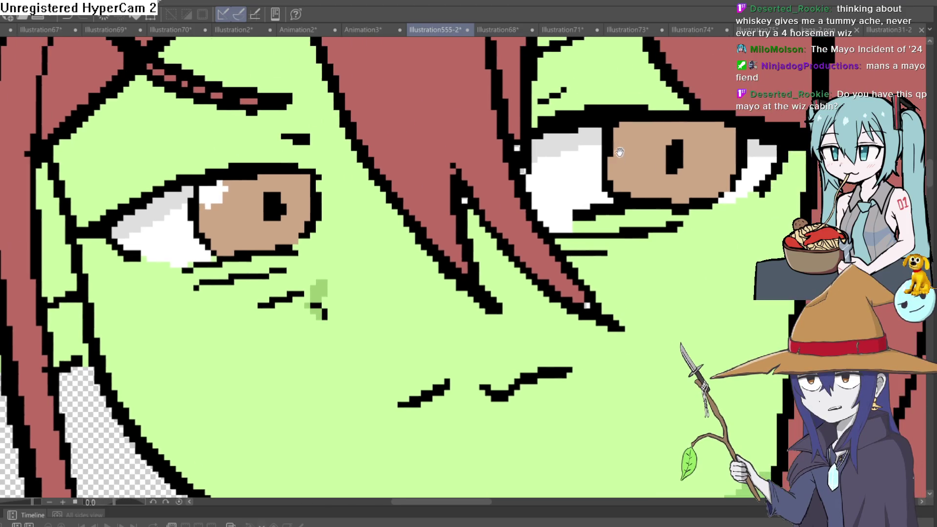
drag(345, 115, 281, 140)
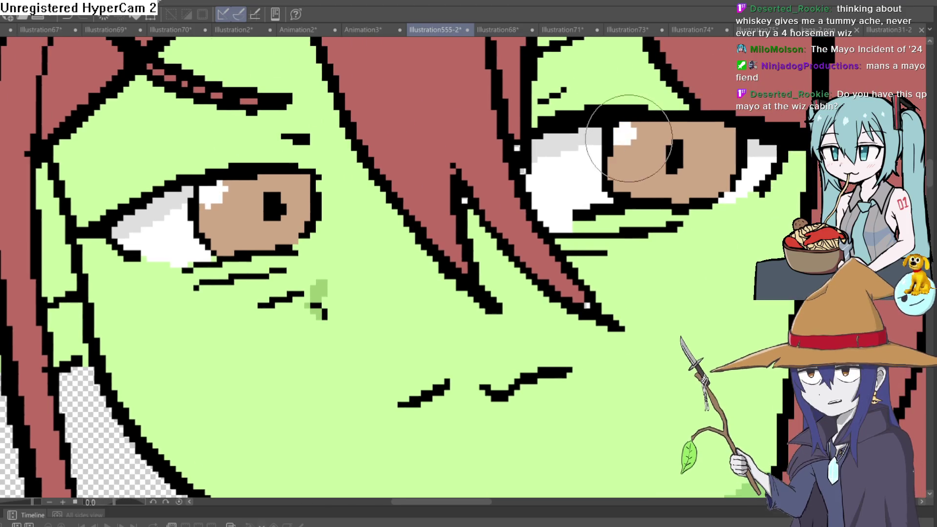
mouse_move(627, 142)
mouse_down()
mouse_move(640, 135)
mouse_move(620, 204)
mouse_up()
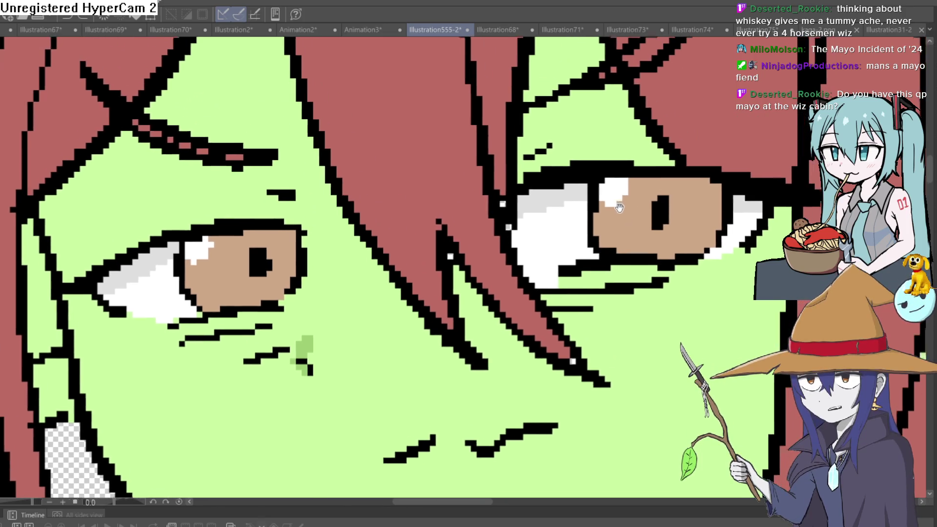
scroll(619, 204, down, 5)
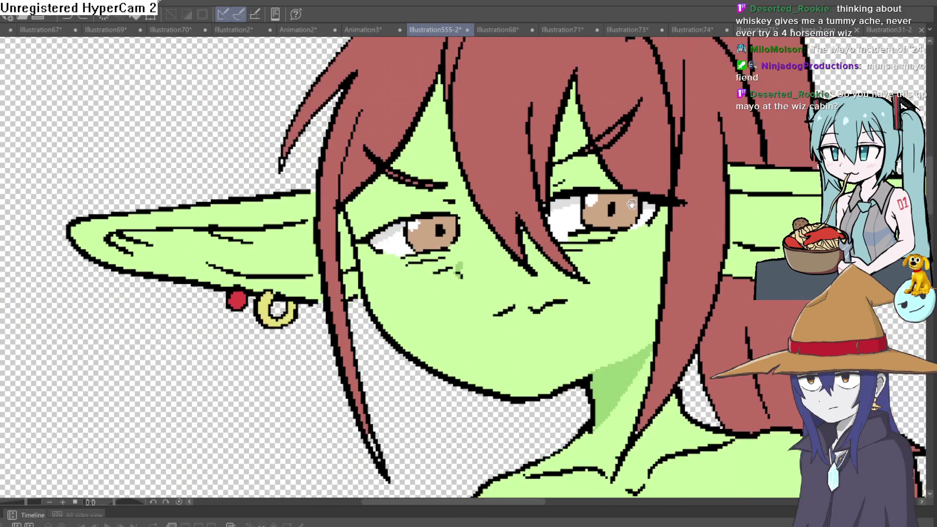
scroll(624, 205, down, 2)
drag(583, 218, 571, 239)
scroll(571, 238, up, 2)
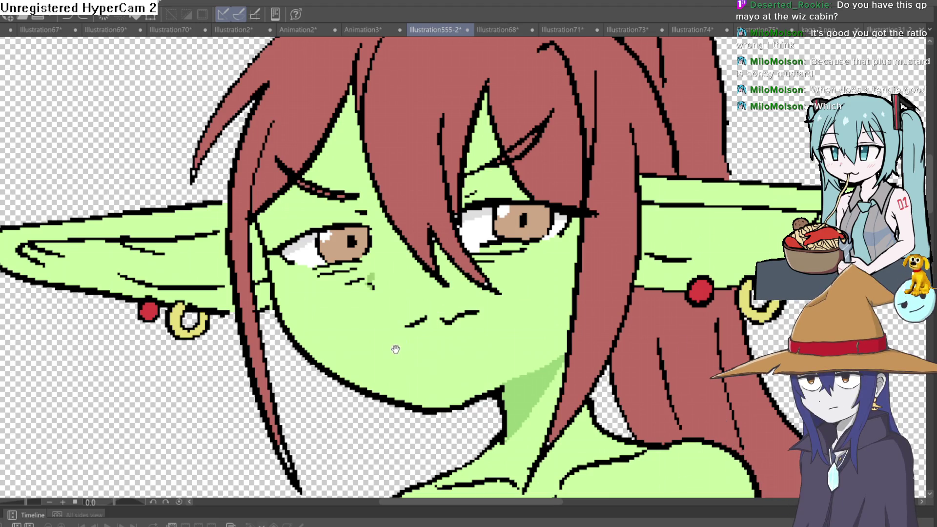
Step: Frame the goblin girl's head and ears, then her grey shirt and shoulders
scroll(385, 313, down, 2)
scroll(378, 292, up, 2)
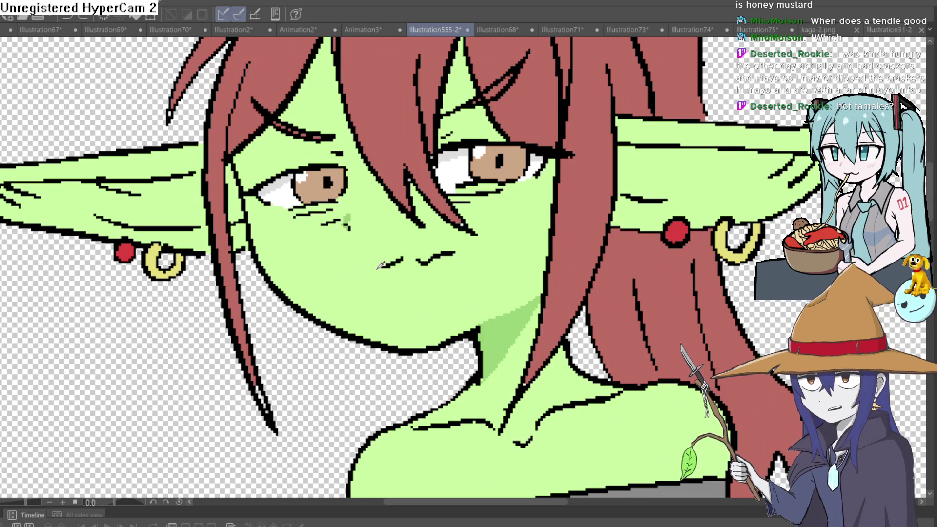
scroll(380, 265, down, 2)
scroll(429, 254, down, 3)
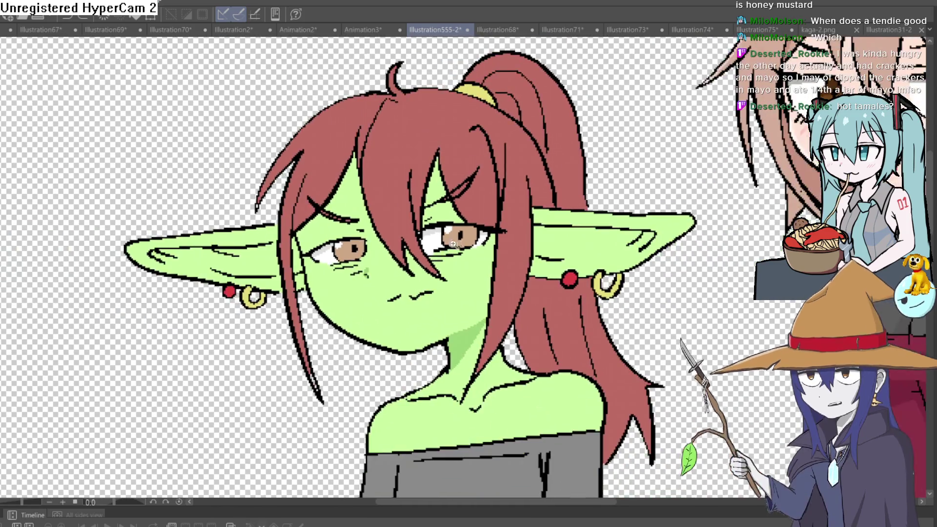
scroll(449, 247, up, 2)
scroll(519, 234, down, 3)
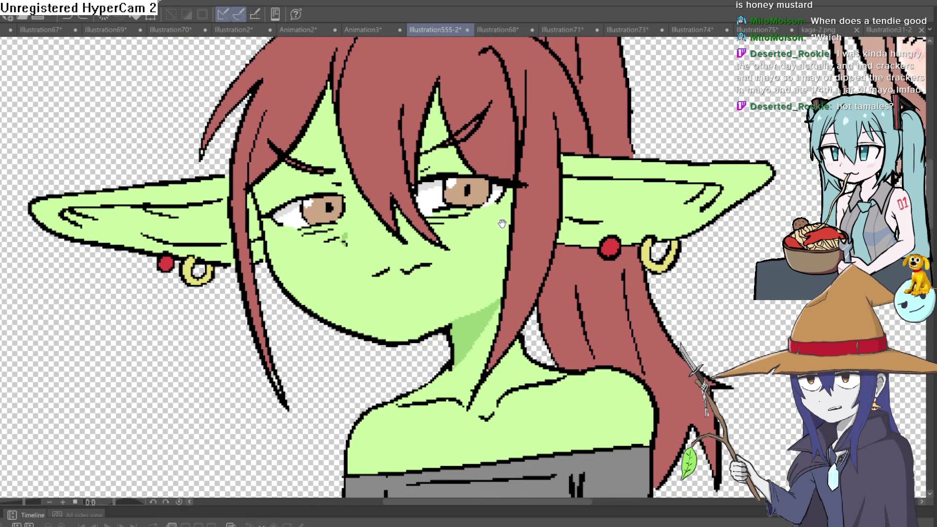
drag(501, 221, 491, 237)
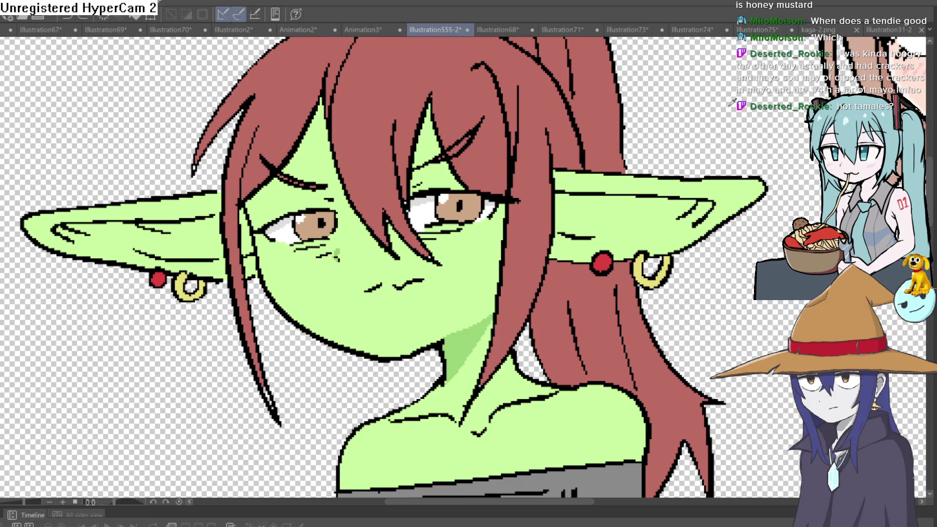
drag(564, 338, 558, 233)
Step: Undo the last change to restore earlier shirt and shoulder lines, fit the page with Ctrl+0, then zoom back in
scroll(599, 263, down, 3)
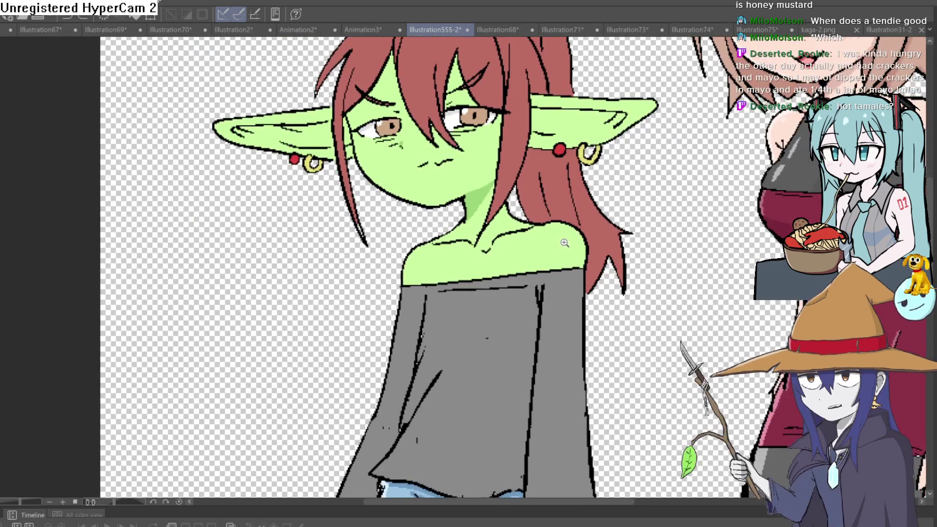
scroll(537, 247, up, 5)
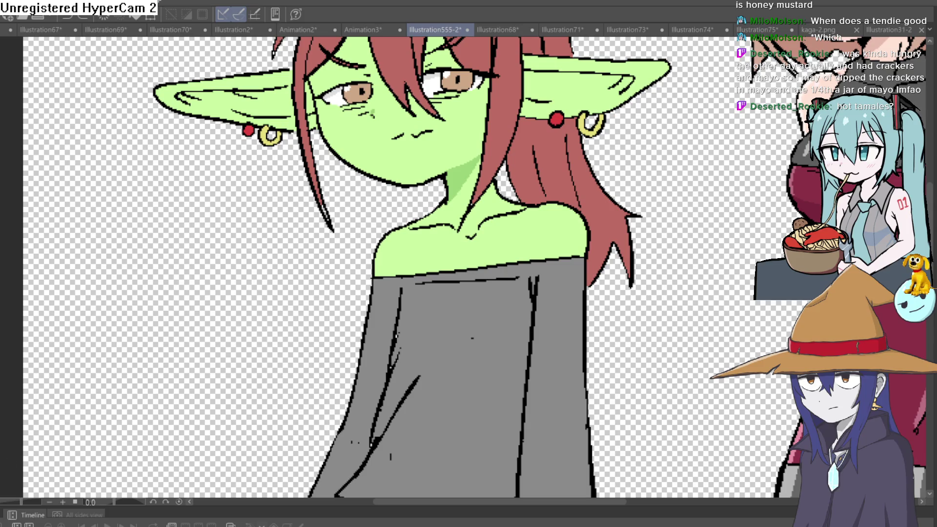
key(ctrl+z)
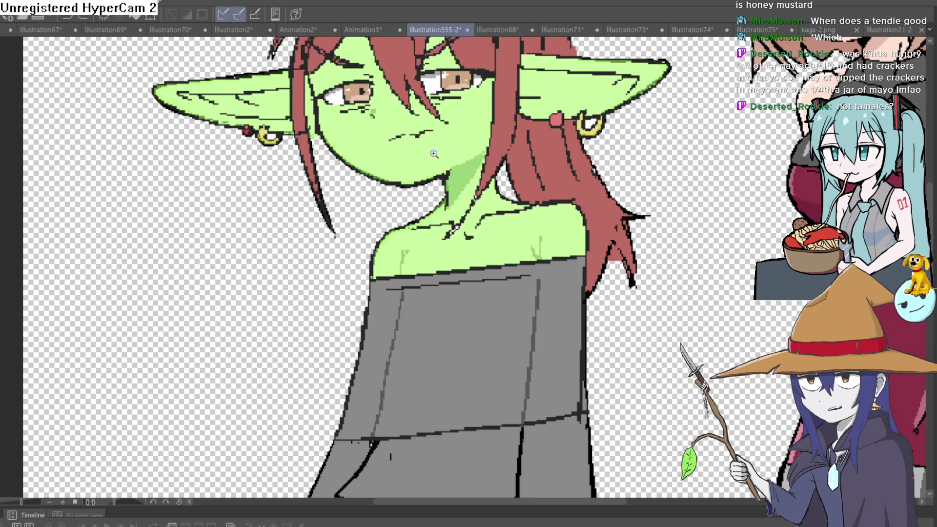
scroll(548, 267, up, 5)
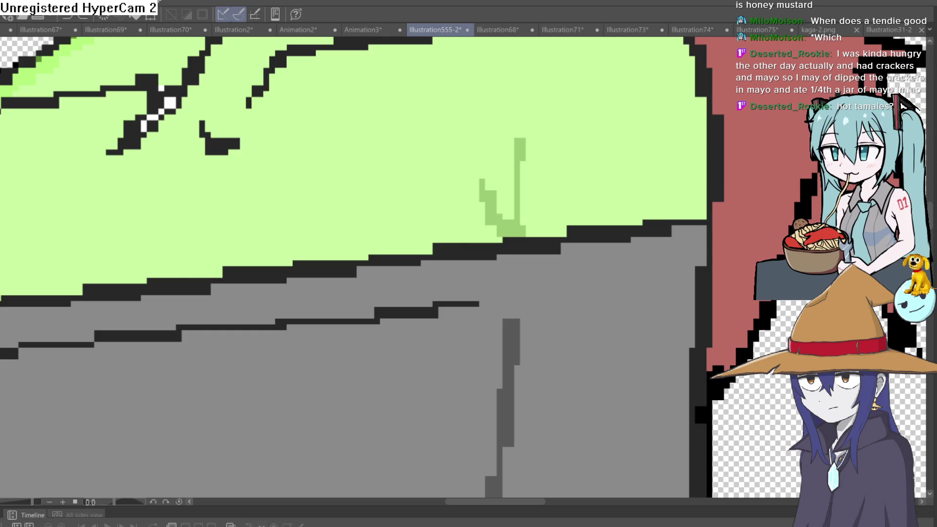
key(ctrl+0)
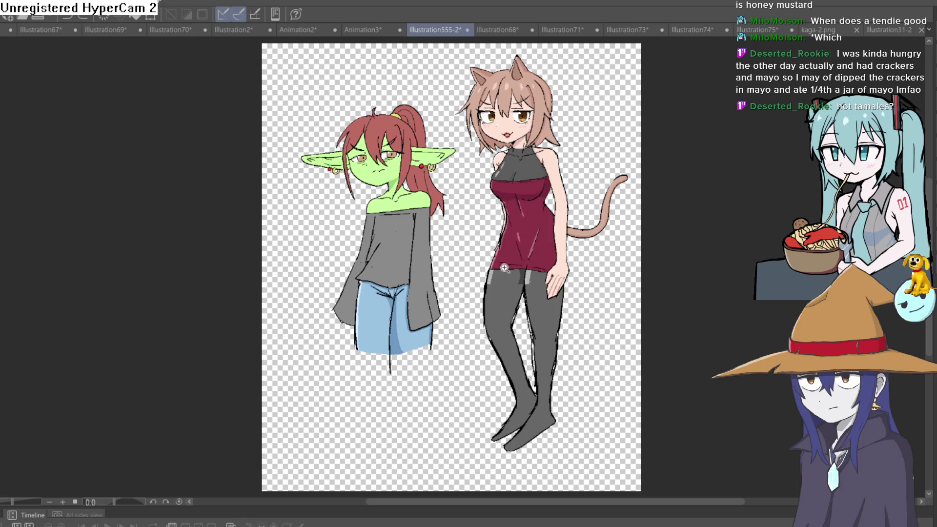
scroll(384, 232, up, 8)
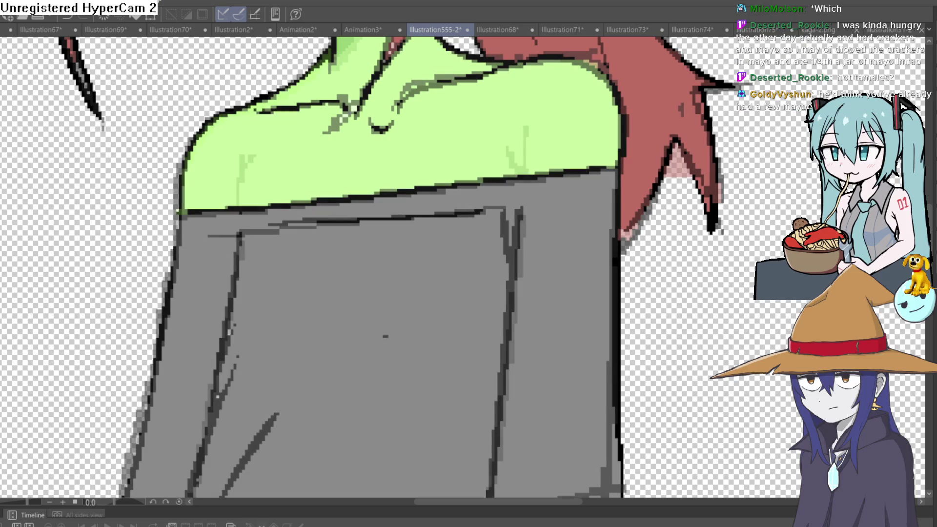
Step: Paint a lighter-green stroke up from the collar line, comparing it via undo and redo
scroll(581, 205, down, 1)
scroll(535, 272, up, 5)
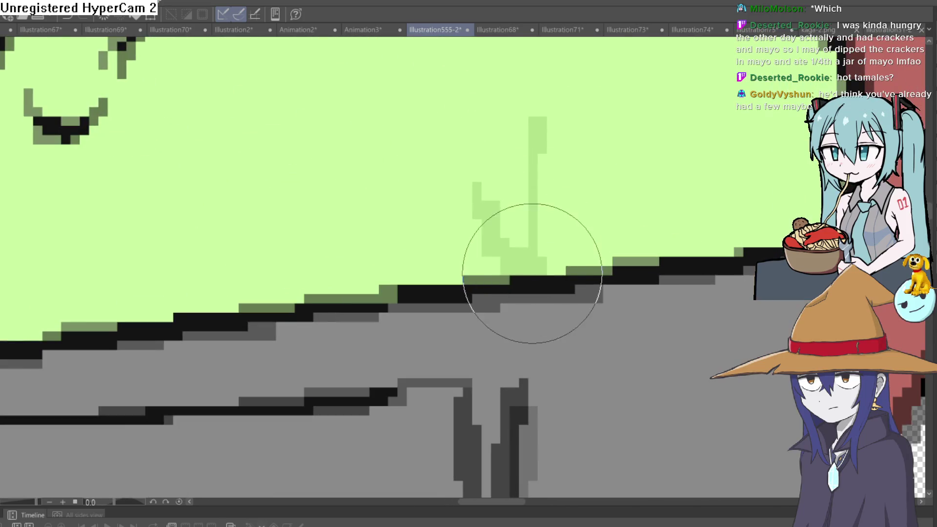
drag(470, 209, 666, 259)
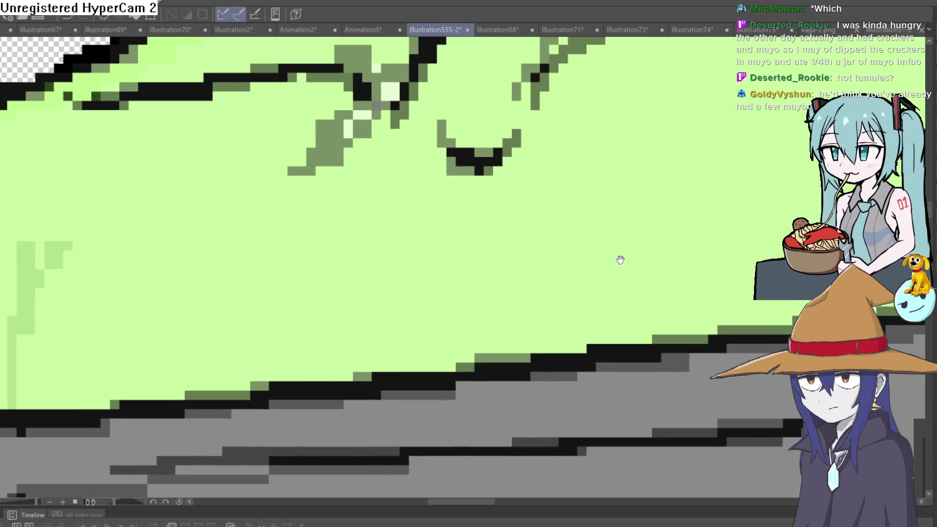
drag(195, 264, 429, 267)
mouse_move(246, 334)
mouse_down()
mouse_move(250, 230)
mouse_move(292, 161)
mouse_up()
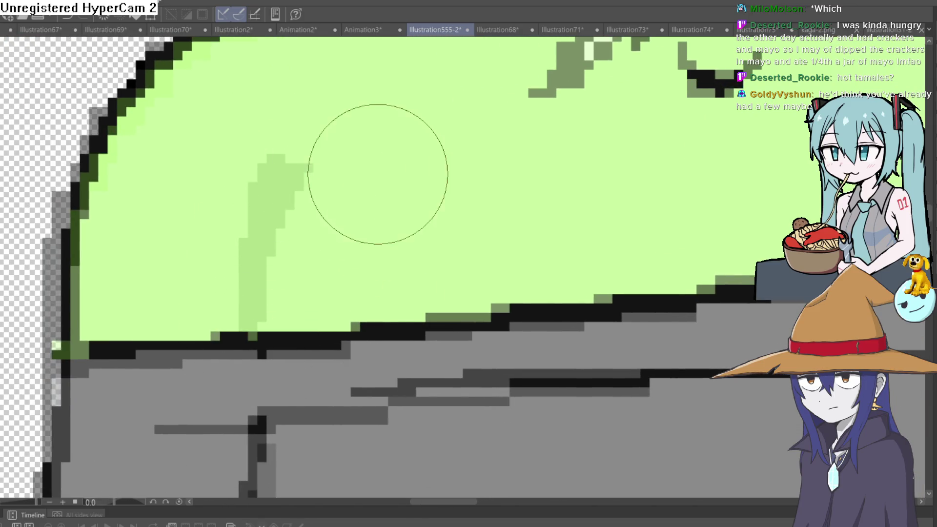
key(ctrl+z)
key(ctrl+y)
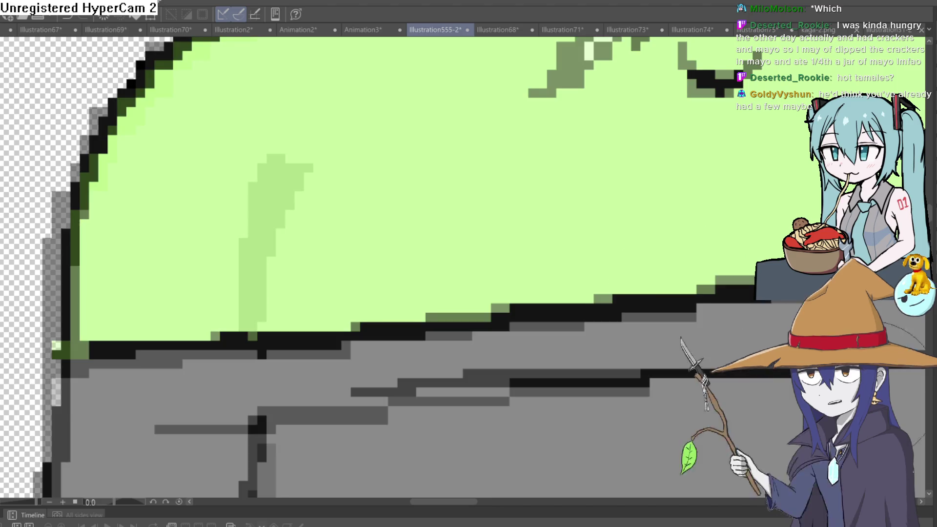
scroll(542, 284, down, 5)
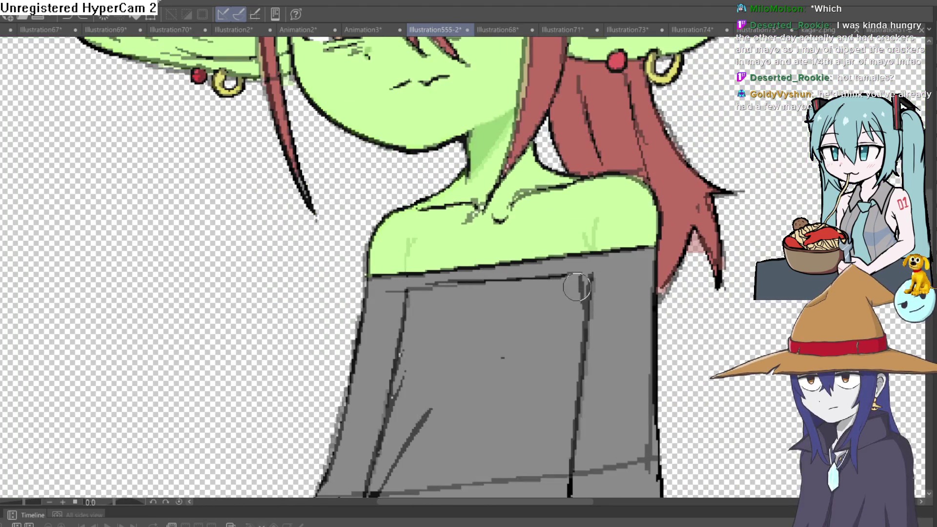
key(ctrl+z)
key(ctrl+y)
key(ctrl+z)
key(ctrl+y)
Step: Add a darker-green collarbone stroke near the hair, fill it solid, then trim it thin
click(600, 232)
mouse_move(434, 307)
mouse_down()
mouse_move(339, 259)
mouse_move(220, 360)
mouse_up()
drag(238, 213, 257, 195)
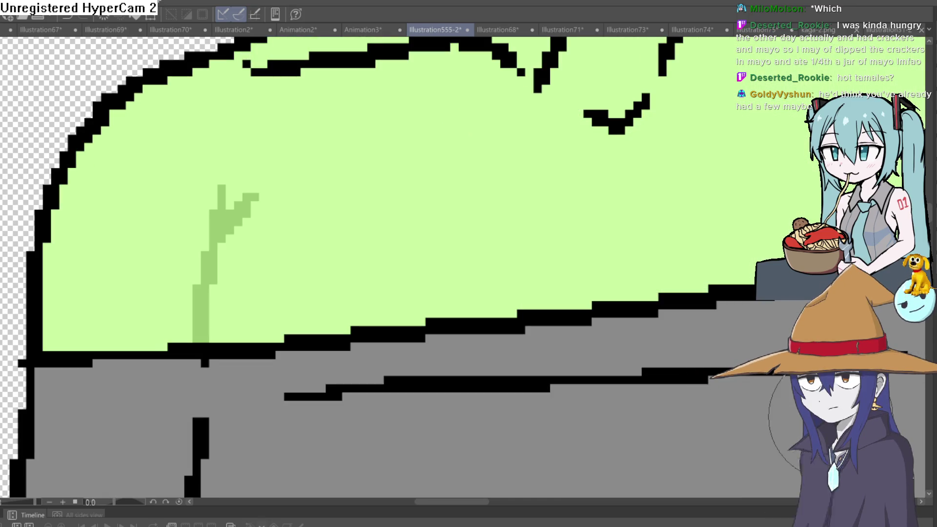
scroll(623, 293, down, 5)
scroll(622, 293, up, 8)
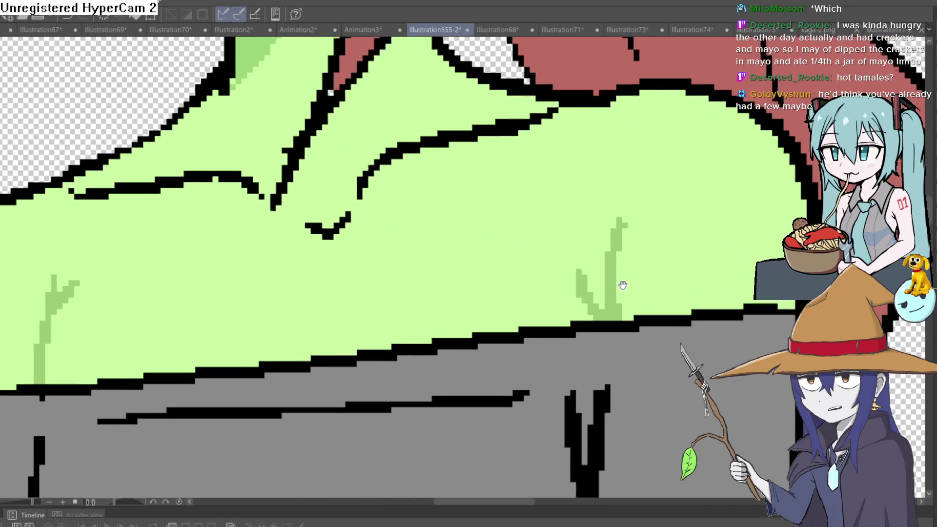
drag(622, 285, 613, 264)
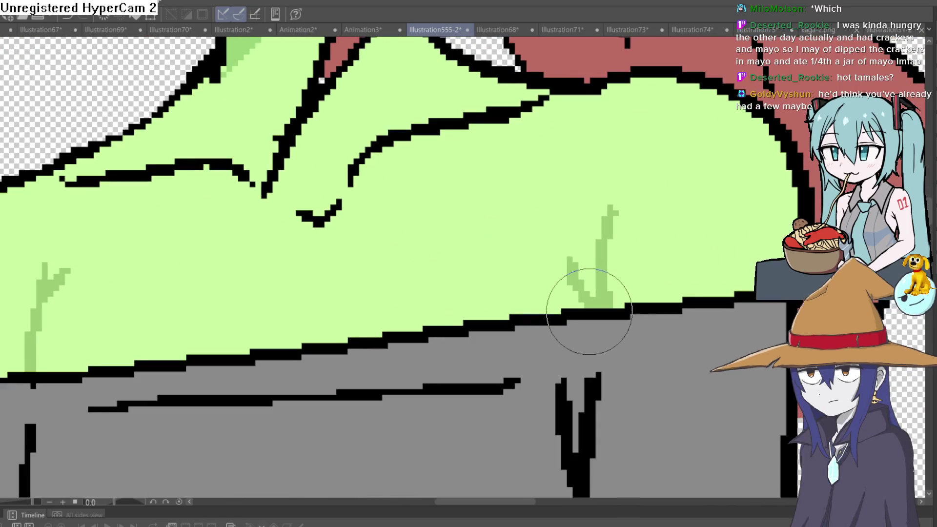
drag(587, 309, 589, 251)
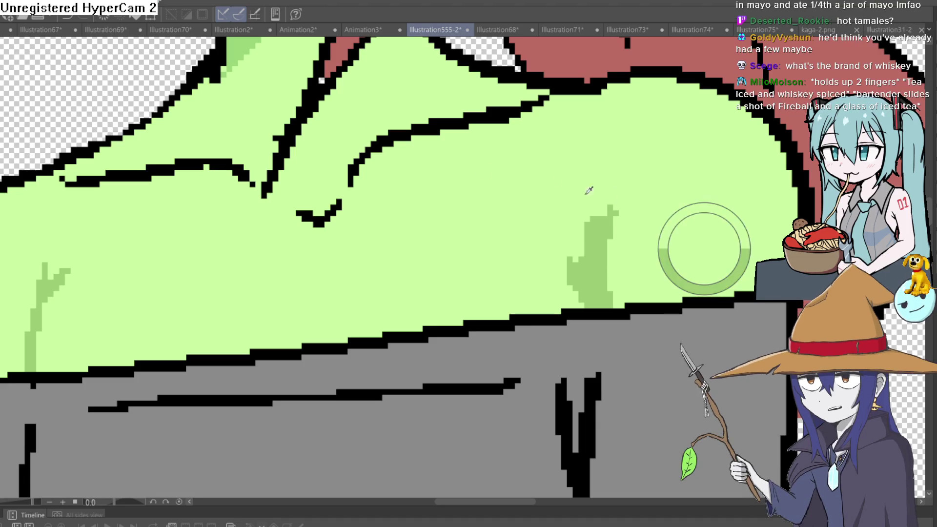
mouse_move(607, 282)
mouse_down()
mouse_move(595, 199)
mouse_move(569, 262)
mouse_move(579, 265)
mouse_up()
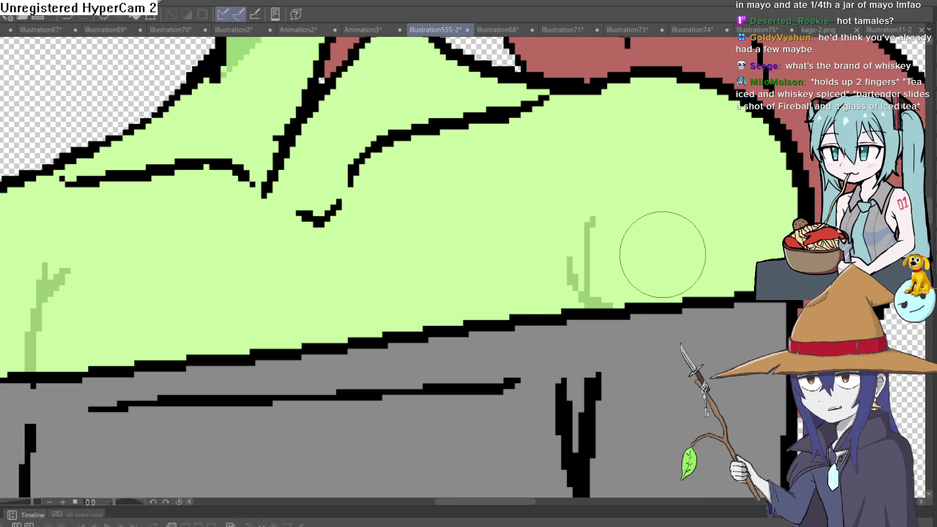
scroll(643, 250, down, 5)
drag(673, 252, 667, 233)
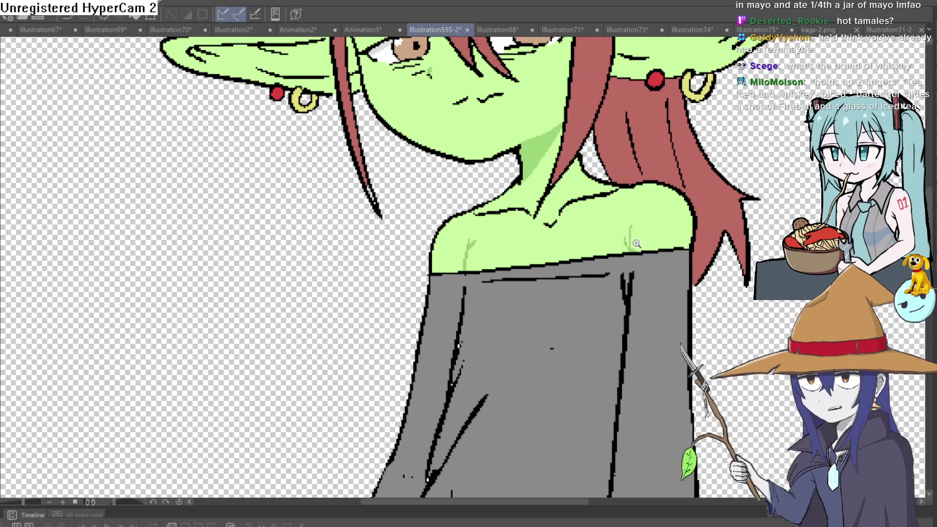
Step: Draw the darker-green collarbone stroke down-left to the grey shirt line, then zoom out to the shoulders
scroll(634, 235, up, 5)
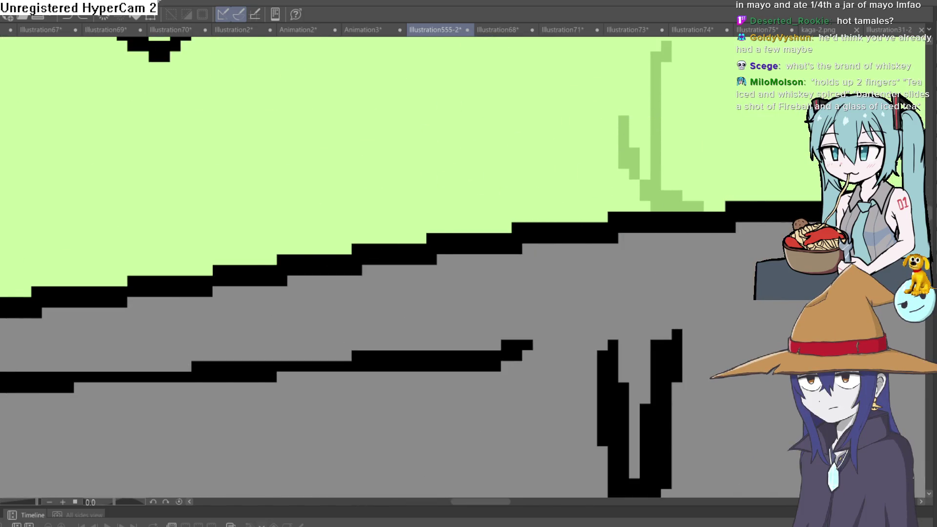
drag(673, 184, 644, 192)
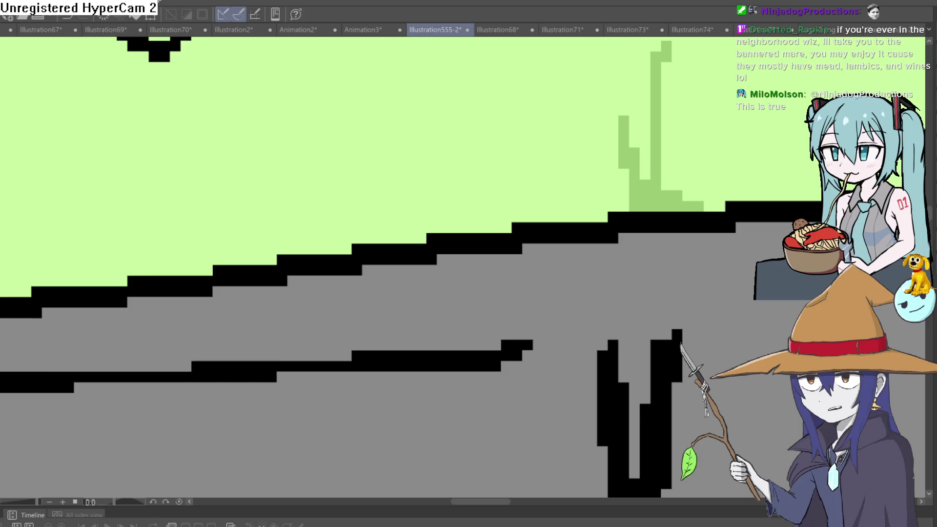
scroll(578, 216, down, 5)
mouse_move(578, 215)
mouse_down()
mouse_move(543, 321)
mouse_move(543, 374)
mouse_up()
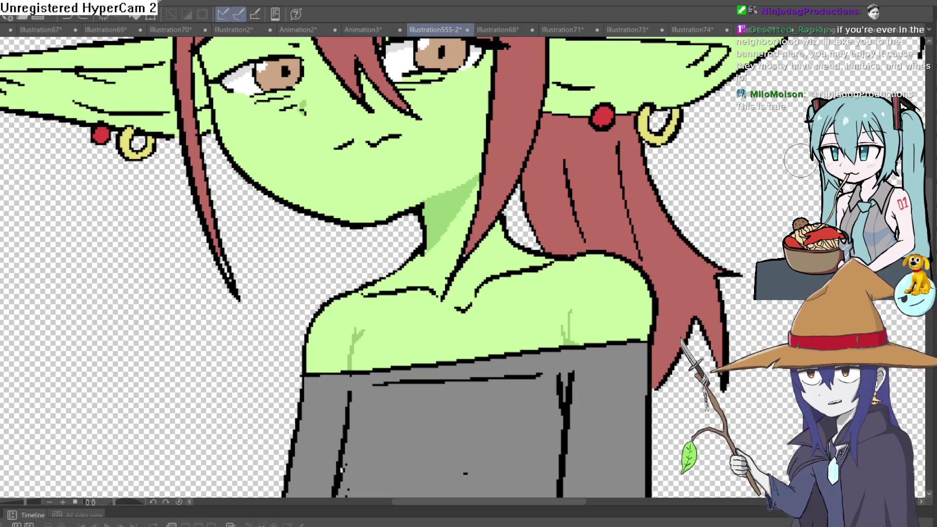
Step: Zoom in and out around the goblin girl's figure to look it over
drag(625, 254, 624, 252)
scroll(625, 252, down, 3)
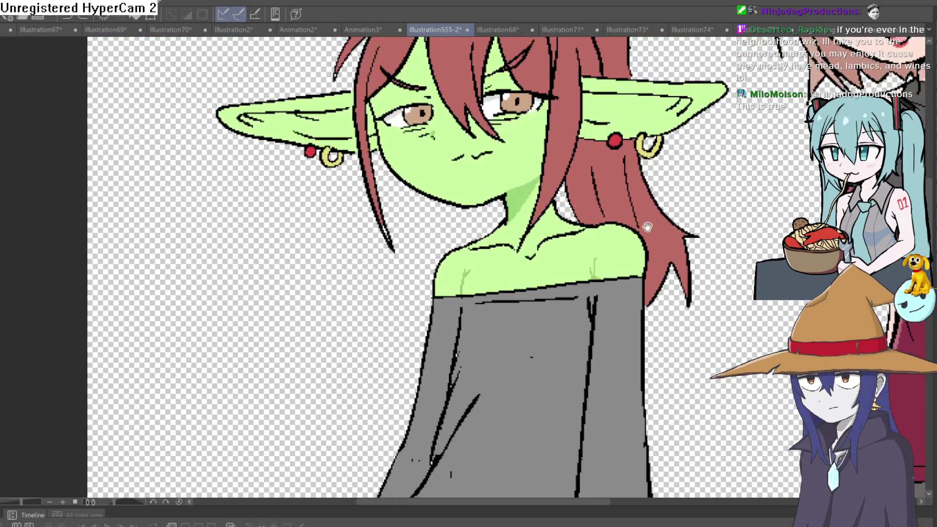
scroll(612, 269, up, 6)
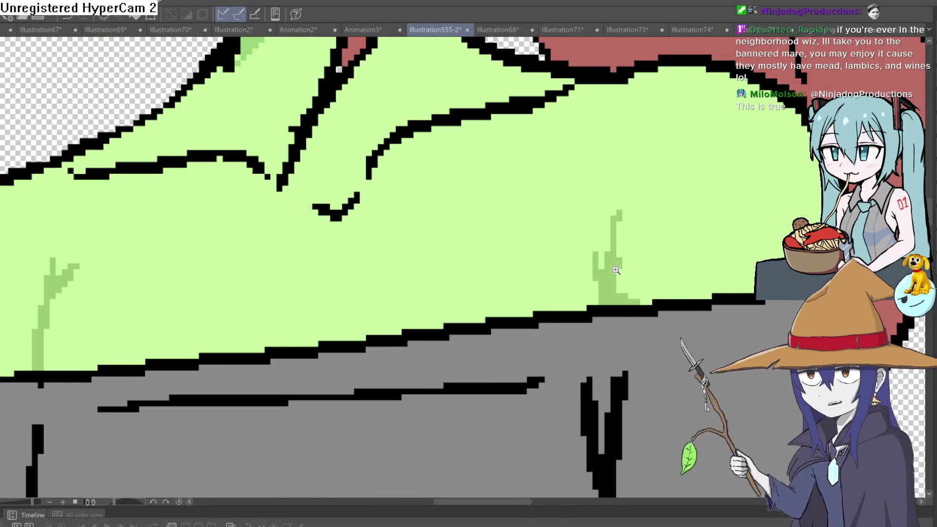
scroll(612, 270, down, 5)
scroll(635, 259, up, 1)
scroll(663, 247, down, 1)
scroll(635, 239, down, 3)
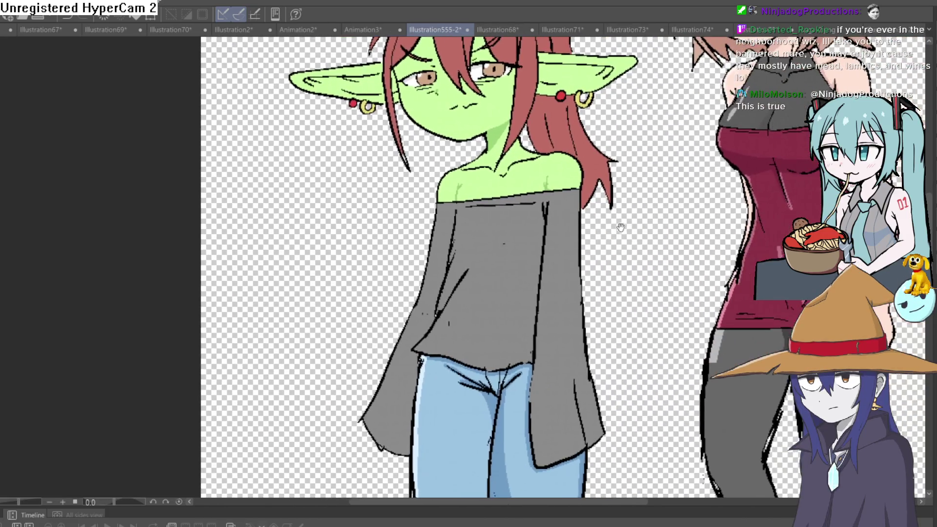
scroll(611, 300, up, 2)
scroll(600, 303, down, 1)
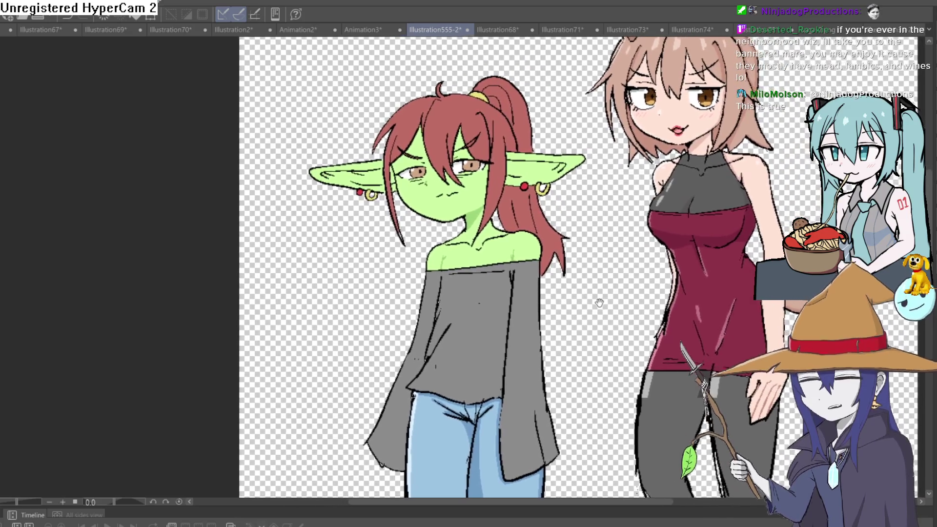
scroll(495, 277, up, 5)
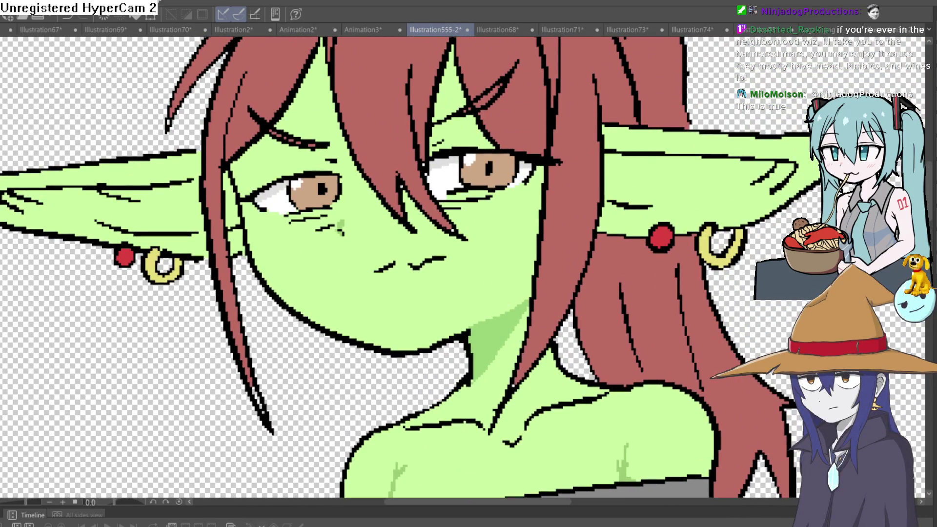
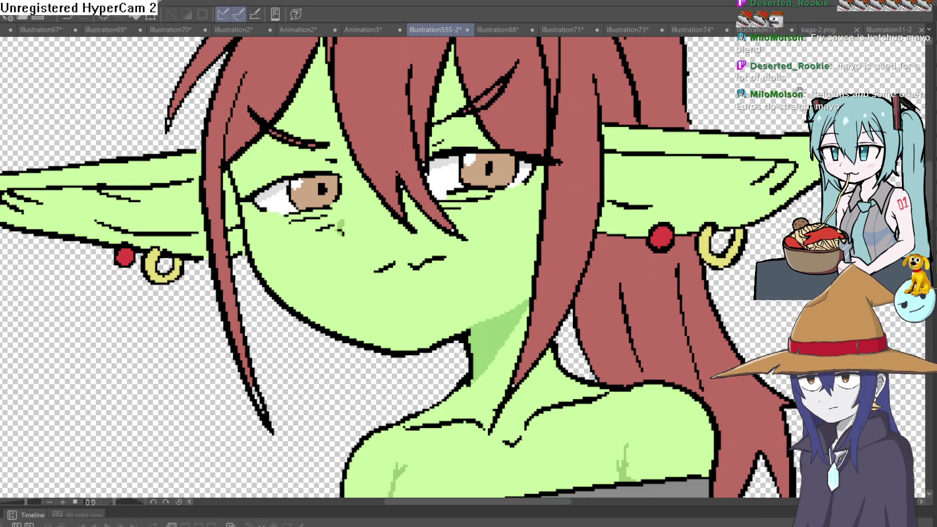
Step: Zoom, pan and rotate the canvas to a near-upright close-up of the goblin's right eye
scroll(615, 164, down, 3)
scroll(615, 165, up, 3)
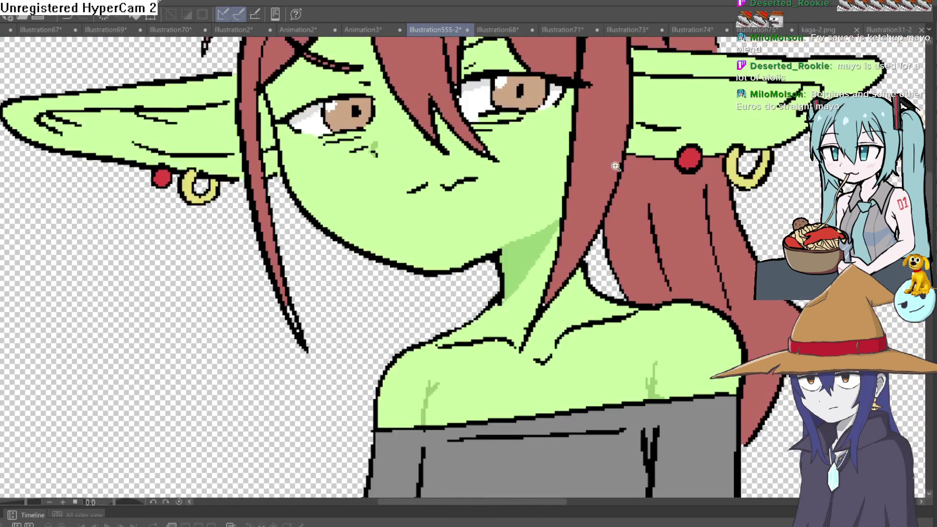
scroll(615, 164, down, 3)
drag(645, 197, 609, 225)
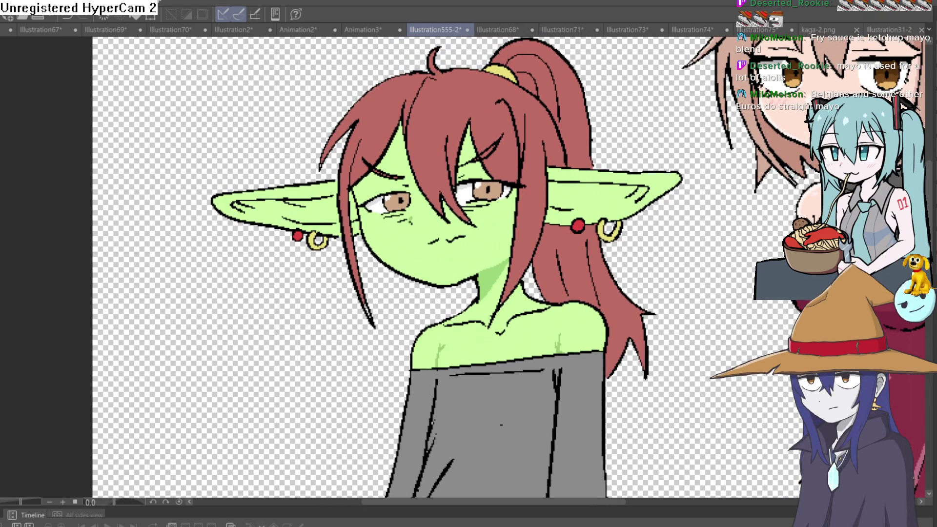
scroll(498, 266, up, 3)
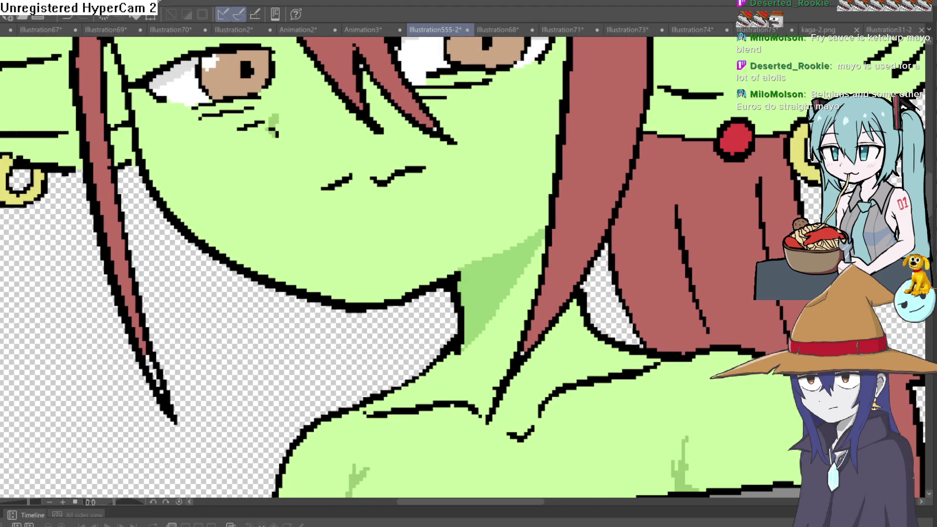
scroll(569, 184, down, 1)
scroll(583, 171, up, 1)
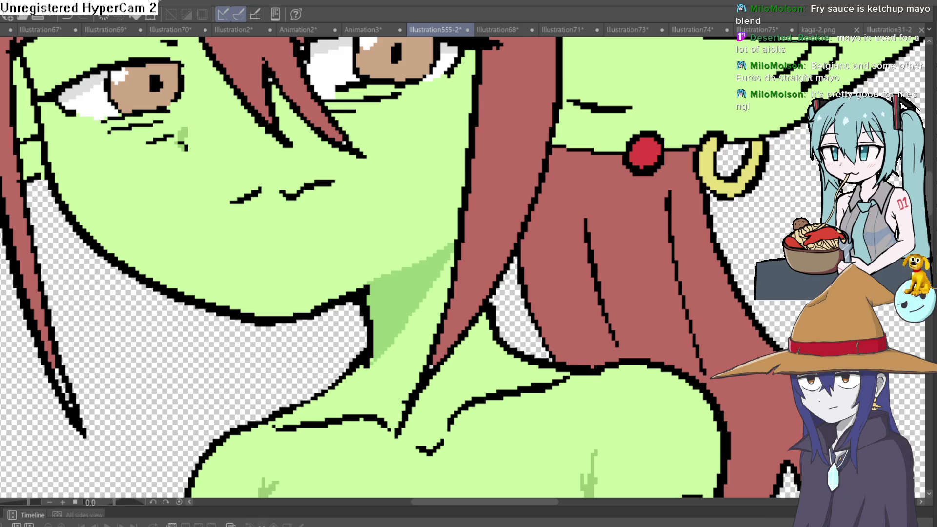
scroll(583, 183, down, 5)
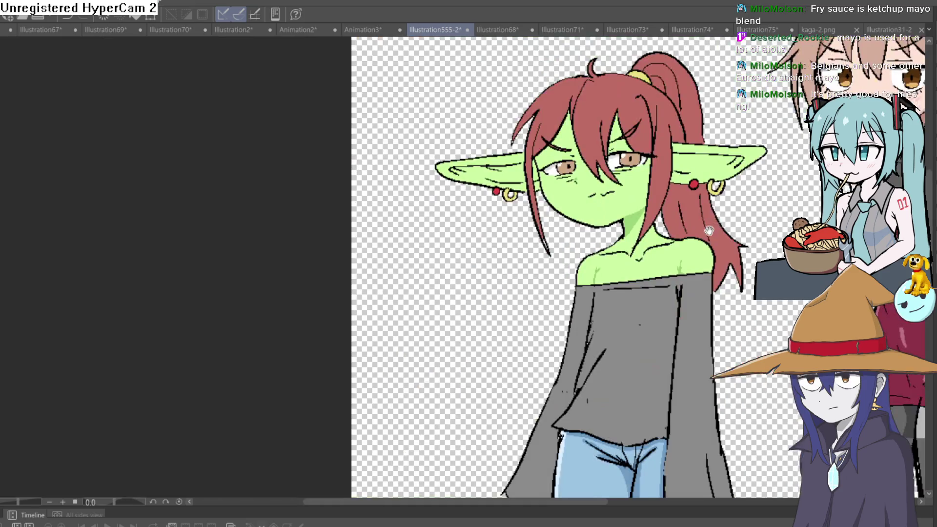
scroll(583, 183, up, 5)
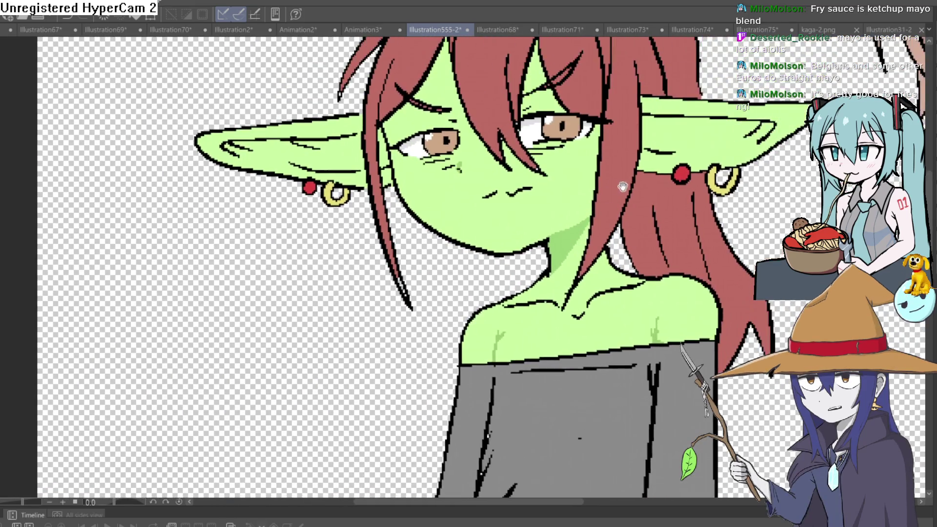
scroll(630, 228, down, 3)
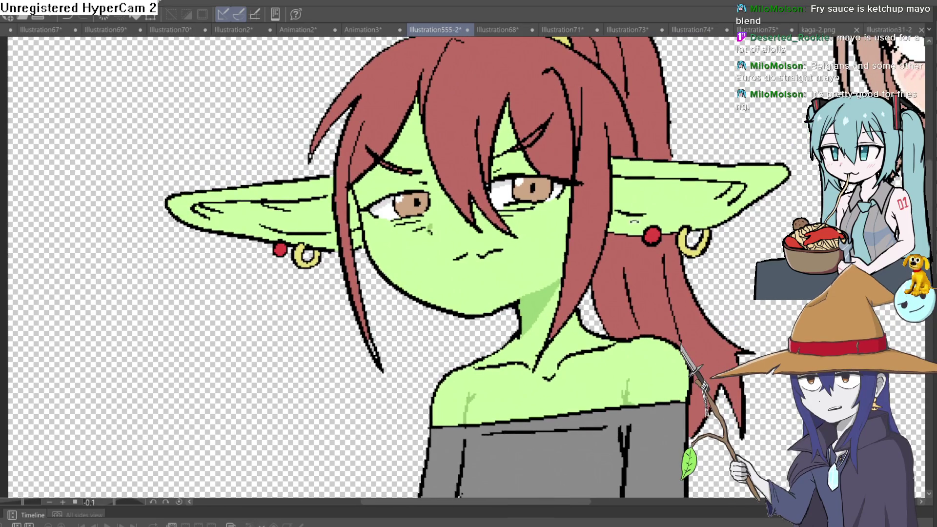
scroll(629, 230, up, 3)
drag(628, 242, 634, 237)
scroll(634, 237, down, 1)
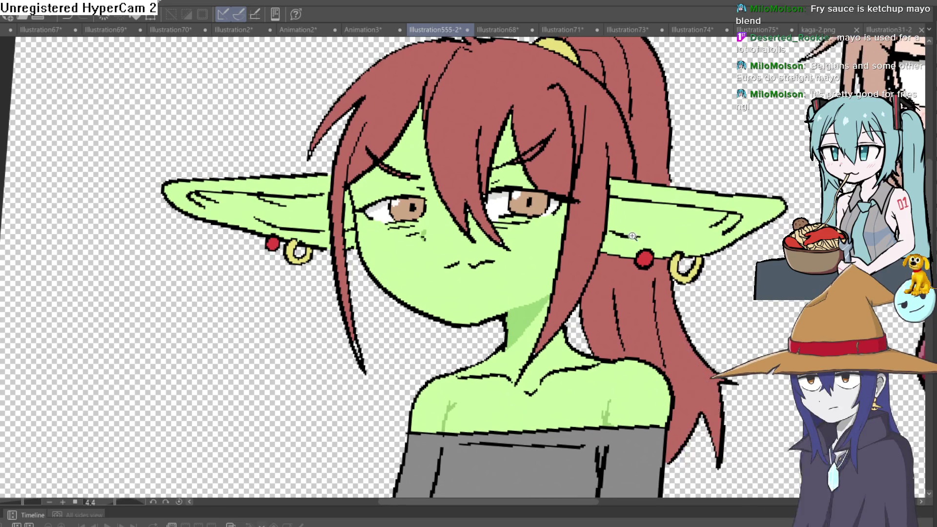
scroll(644, 273, down, 2)
scroll(656, 327, up, 5)
mouse_move(656, 328)
mouse_down()
mouse_move(654, 250)
mouse_move(633, 225)
mouse_up()
Step: Sample the right iris colour and paint a light peach highlight down the iris
click(475, 246)
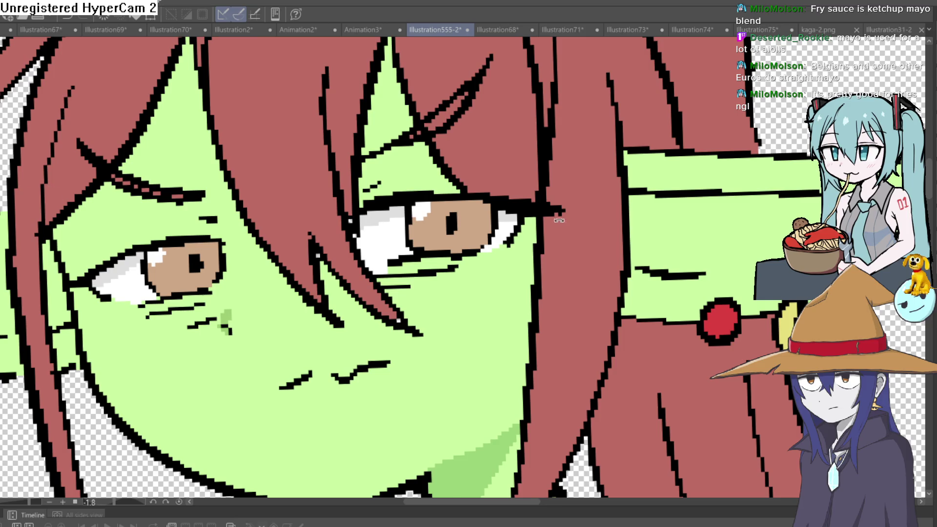
drag(545, 223, 488, 342)
scroll(444, 391, up, 5)
drag(444, 391, 449, 209)
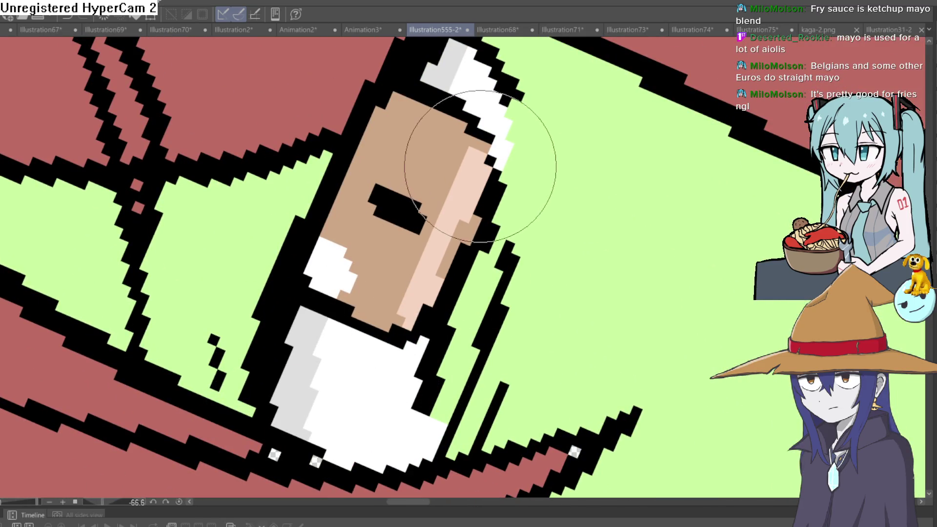
click(474, 220)
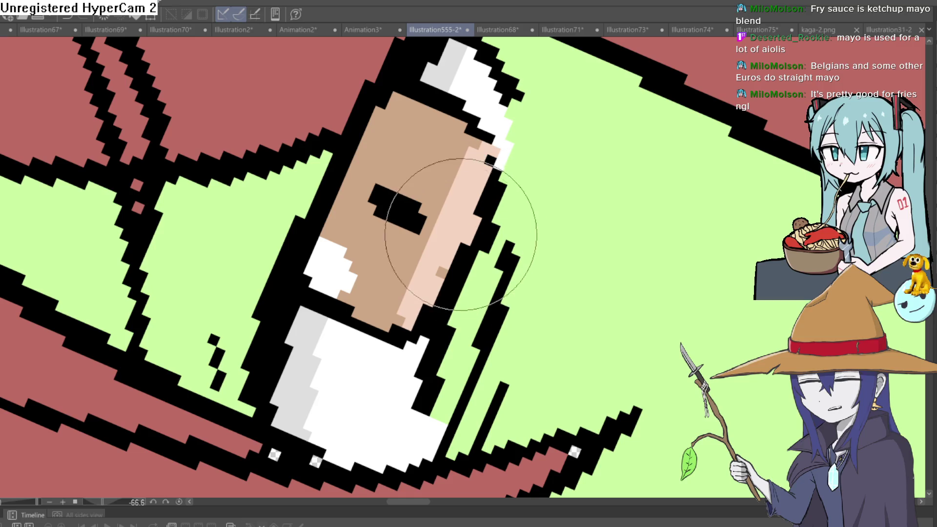
mouse_move(461, 235)
mouse_down()
mouse_move(488, 58)
mouse_move(319, 69)
mouse_move(294, 311)
mouse_move(403, 213)
mouse_move(380, 314)
mouse_move(463, 221)
mouse_move(424, 177)
mouse_move(430, 86)
mouse_up()
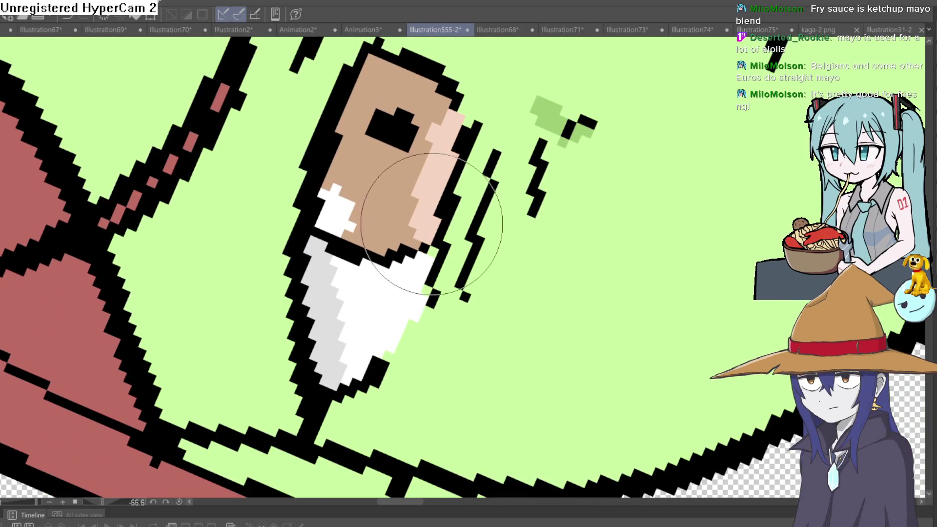
mouse_move(512, 203)
mouse_down()
mouse_move(641, 223)
mouse_move(619, 243)
mouse_up()
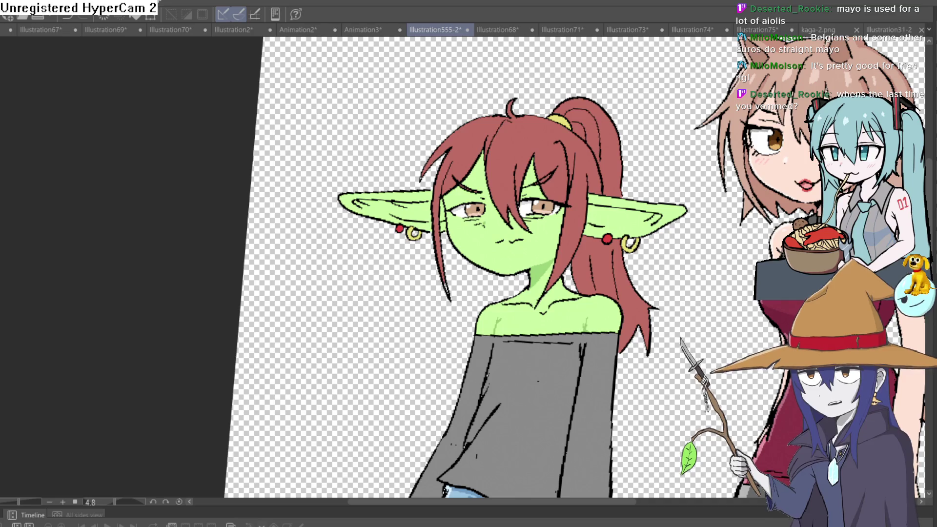
mouse_move(627, 238)
mouse_down()
mouse_move(588, 196)
mouse_move(544, 183)
mouse_up()
scroll(544, 183, up, 3)
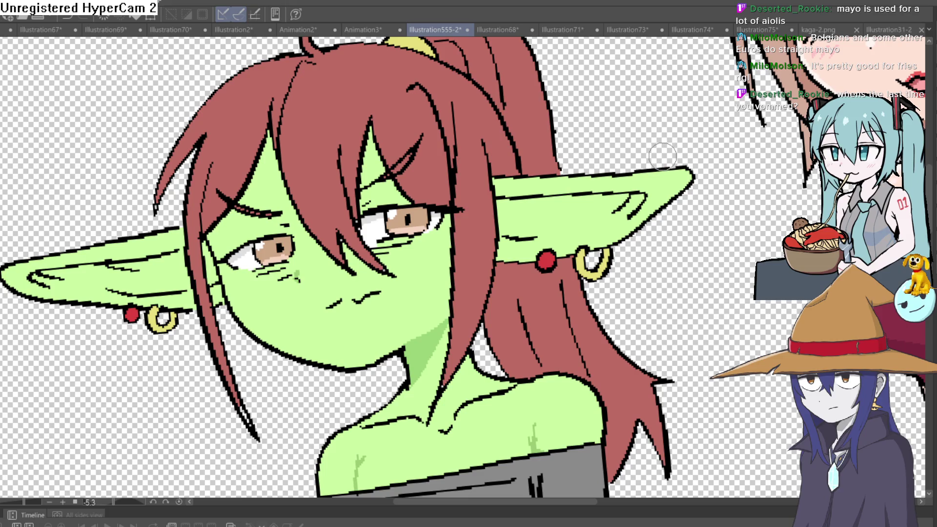
mouse_move(622, 192)
mouse_down()
mouse_move(693, 151)
mouse_move(677, 176)
mouse_move(666, 154)
mouse_move(681, 176)
mouse_up()
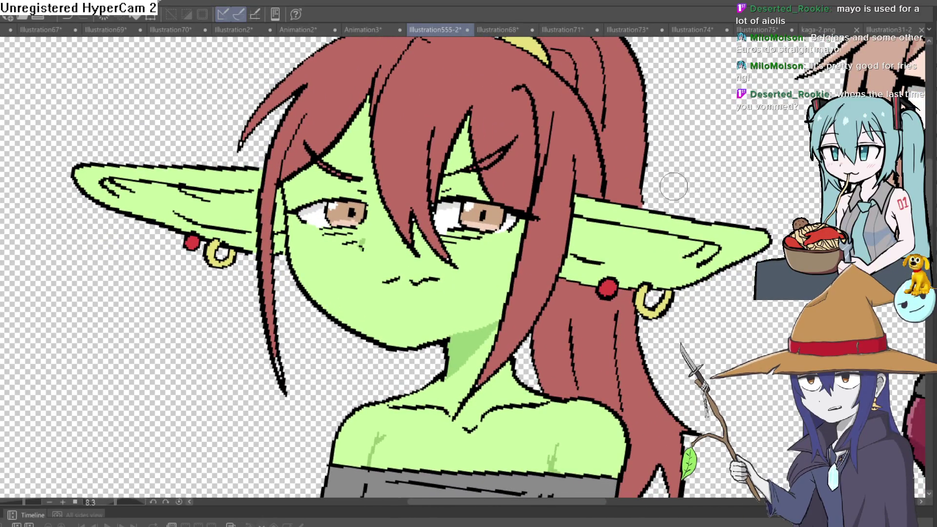
drag(675, 185, 349, 156)
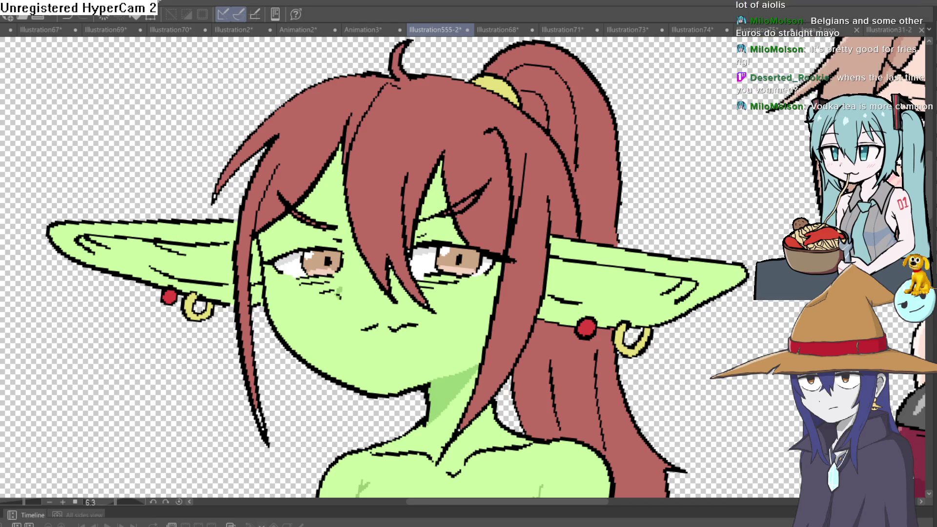
click(464, 233)
Step: Shade the hair edge, forehead, left ear edge and brow side in darker green
mouse_move(449, 262)
mouse_down()
mouse_move(435, 188)
mouse_move(428, 209)
mouse_move(423, 184)
mouse_move(438, 265)
mouse_move(415, 126)
mouse_move(417, 49)
mouse_up()
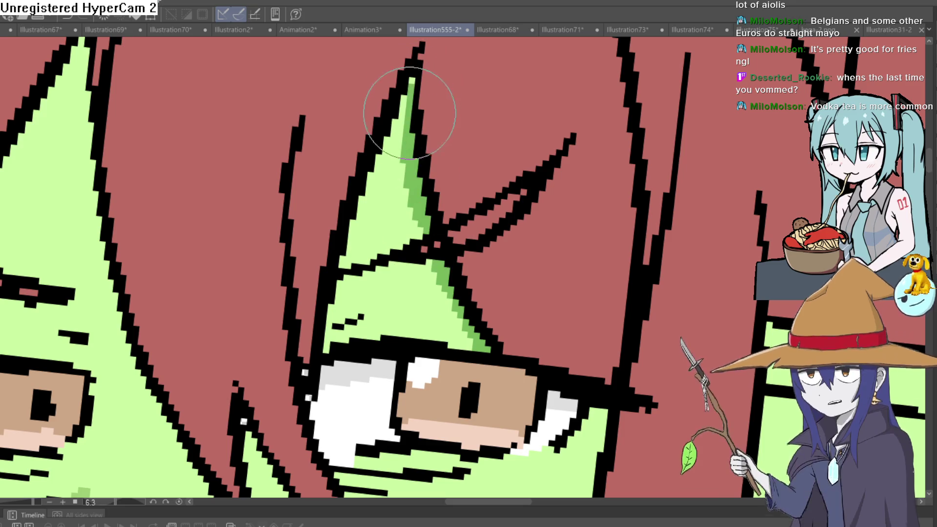
mouse_move(413, 83)
mouse_down()
mouse_move(363, 147)
mouse_move(335, 210)
mouse_move(347, 262)
mouse_up()
mouse_move(345, 314)
mouse_down()
mouse_move(441, 163)
mouse_move(406, 177)
mouse_up()
mouse_move(385, 390)
mouse_down()
mouse_move(488, 321)
mouse_move(525, 311)
mouse_move(536, 145)
mouse_up()
scroll(525, 311, down, 5)
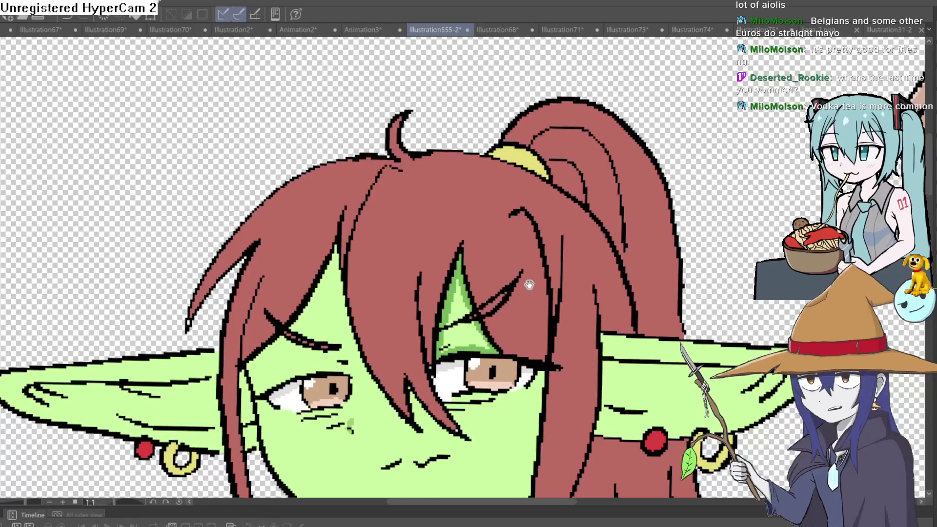
scroll(376, 241, up, 5)
drag(376, 242, 359, 278)
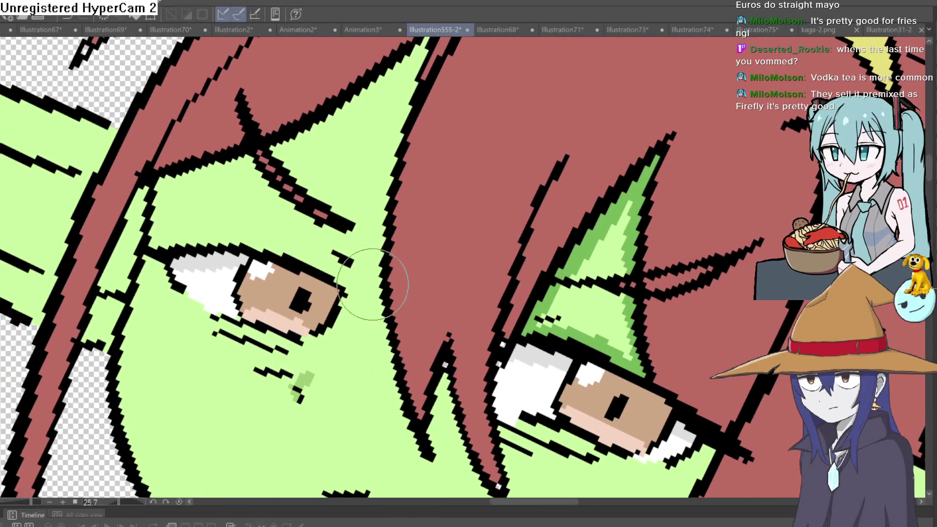
mouse_move(382, 311)
mouse_down()
mouse_move(397, 115)
mouse_move(371, 236)
mouse_move(405, 127)
mouse_move(368, 269)
mouse_move(381, 157)
mouse_up()
drag(366, 100, 314, 250)
mouse_move(286, 294)
mouse_down()
mouse_move(335, 167)
mouse_move(324, 199)
mouse_move(300, 217)
mouse_up()
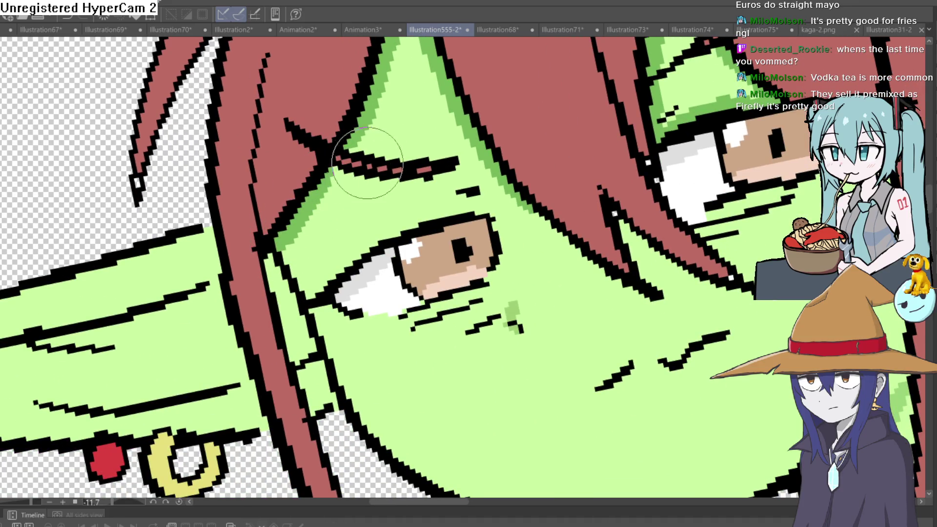
Step: Lighten the dark green shading strip on the face, then view the hair and both eyes
scroll(544, 122, down, 5)
mouse_move(544, 122)
mouse_down()
mouse_move(579, 140)
mouse_move(477, 75)
mouse_up()
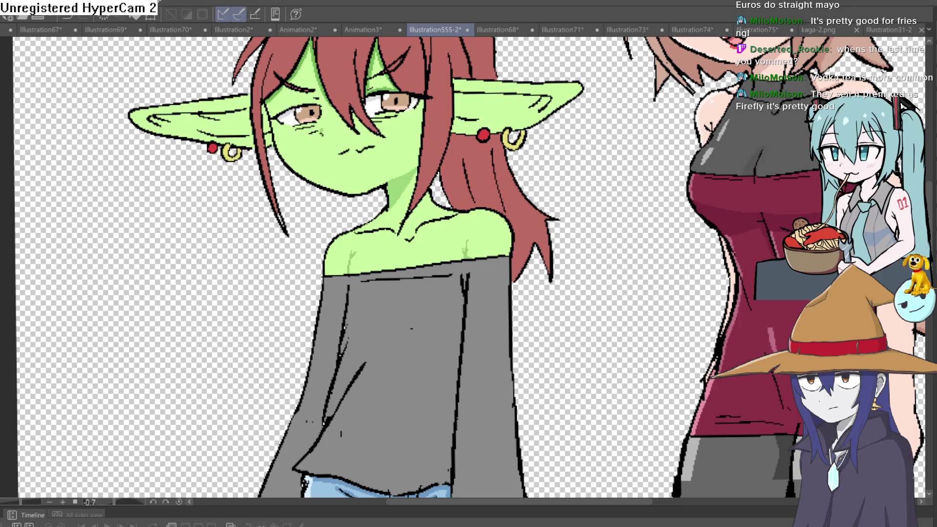
scroll(333, 83, up, 10)
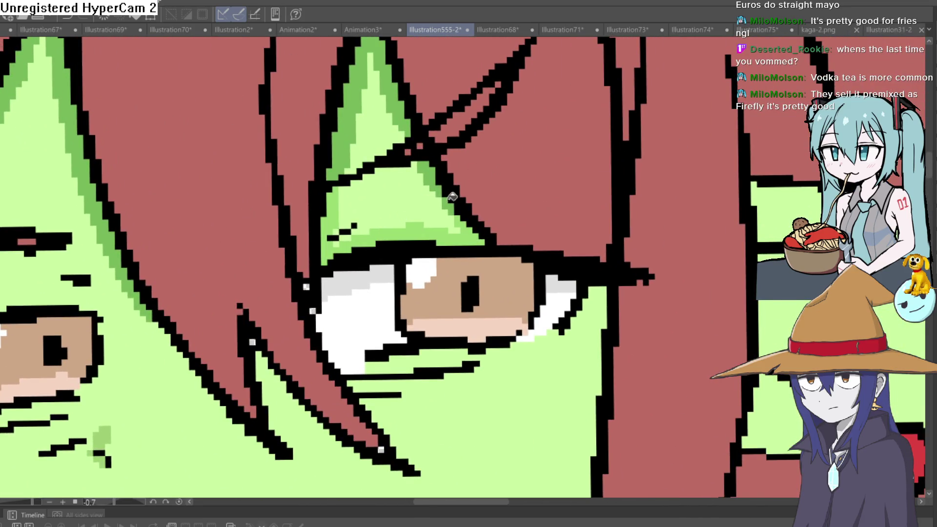
scroll(401, 108, down, 5)
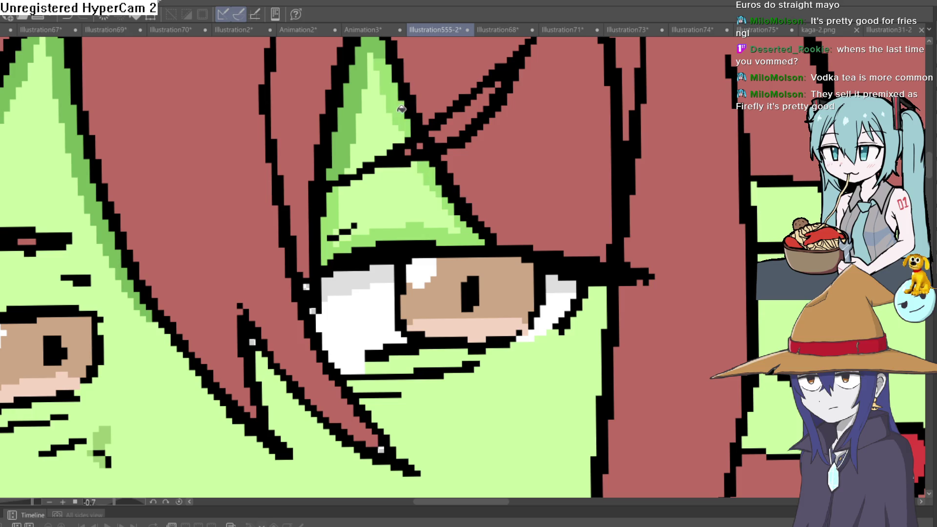
scroll(326, 229, up, 4)
drag(327, 229, 323, 129)
scroll(205, 212, down, 3)
mouse_move(379, 236)
mouse_down()
mouse_move(393, 265)
mouse_move(533, 186)
mouse_up()
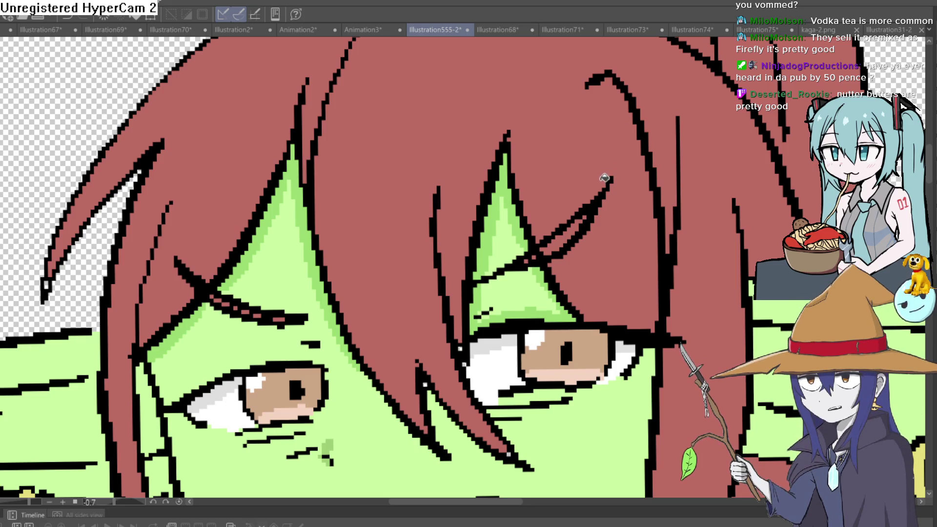
scroll(537, 166, down, 4)
drag(495, 162, 588, 174)
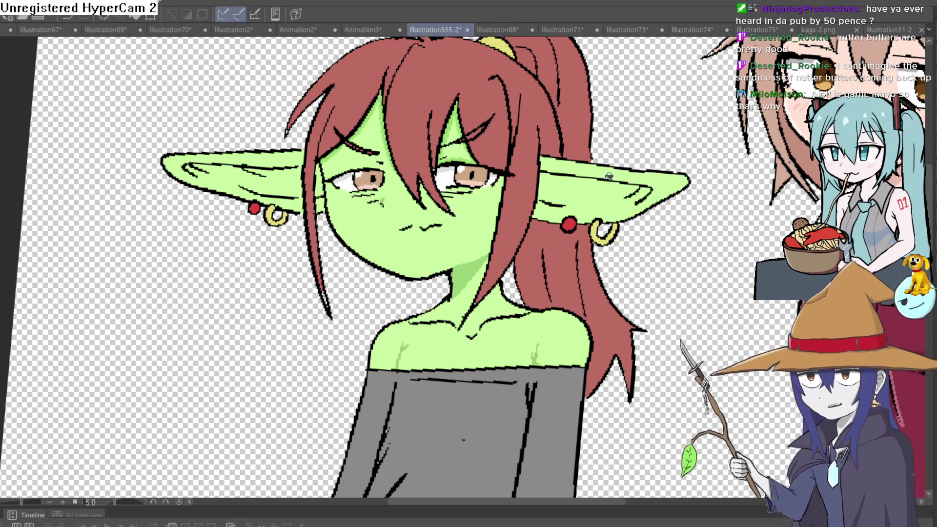
scroll(513, 287, up, 5)
scroll(586, 244, down, 3)
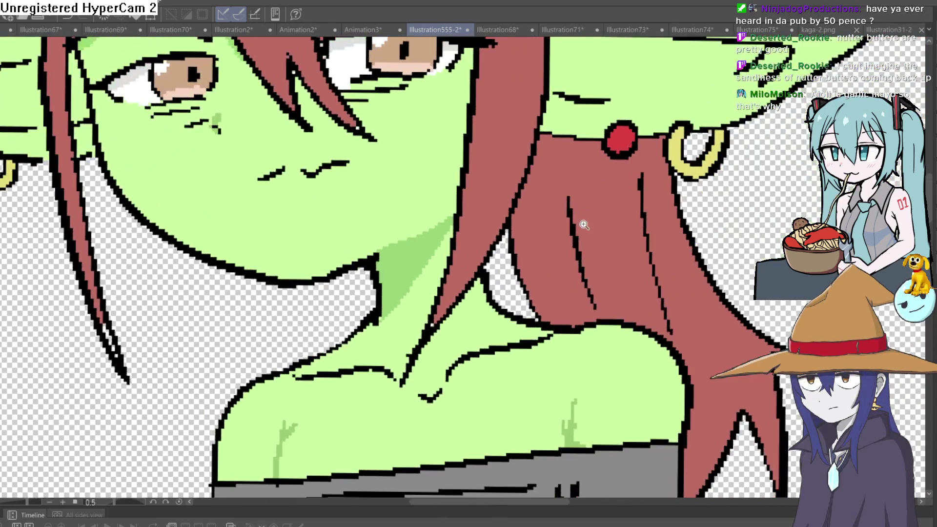
mouse_move(602, 218)
mouse_down()
mouse_move(551, 213)
mouse_move(535, 254)
mouse_move(541, 134)
mouse_move(590, 226)
mouse_move(320, 205)
mouse_up()
scroll(541, 133, down, 5)
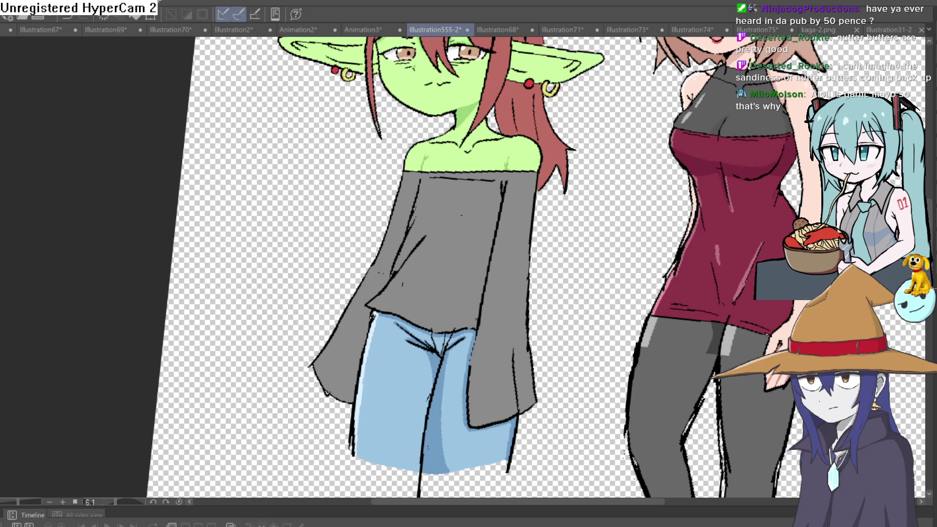
drag(631, 167, 587, 151)
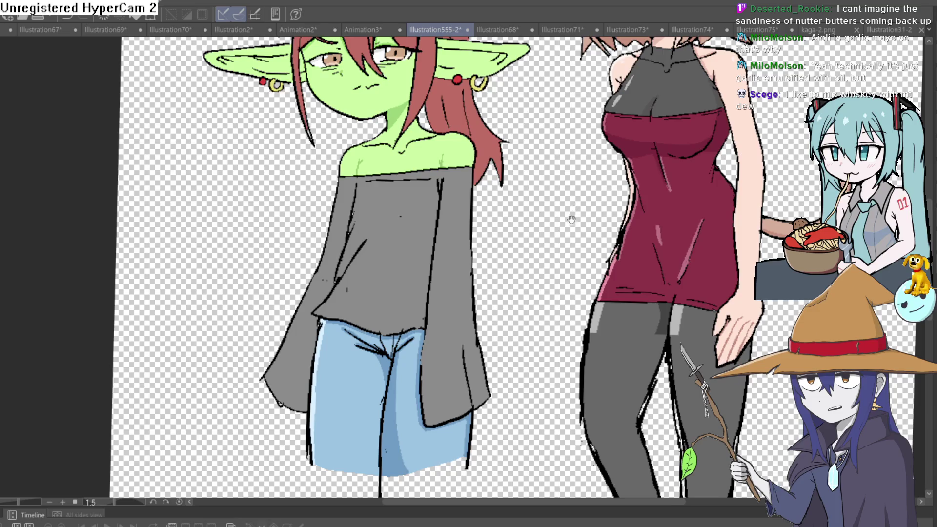
Step: Draw a thin grey fold line down the shirt and fill the wedge beside it darker grey
drag(564, 208, 560, 216)
scroll(444, 234, up, 4)
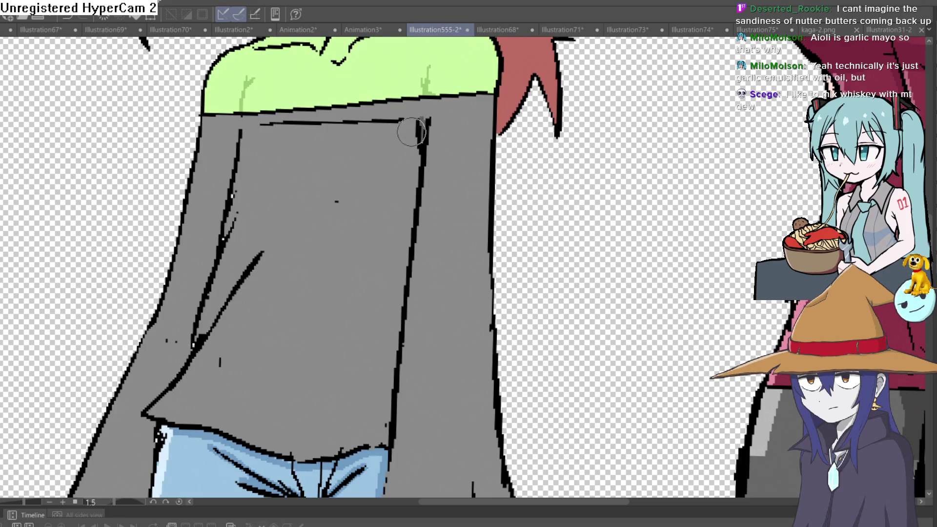
mouse_move(411, 132)
mouse_down()
mouse_move(380, 274)
mouse_move(320, 448)
mouse_up()
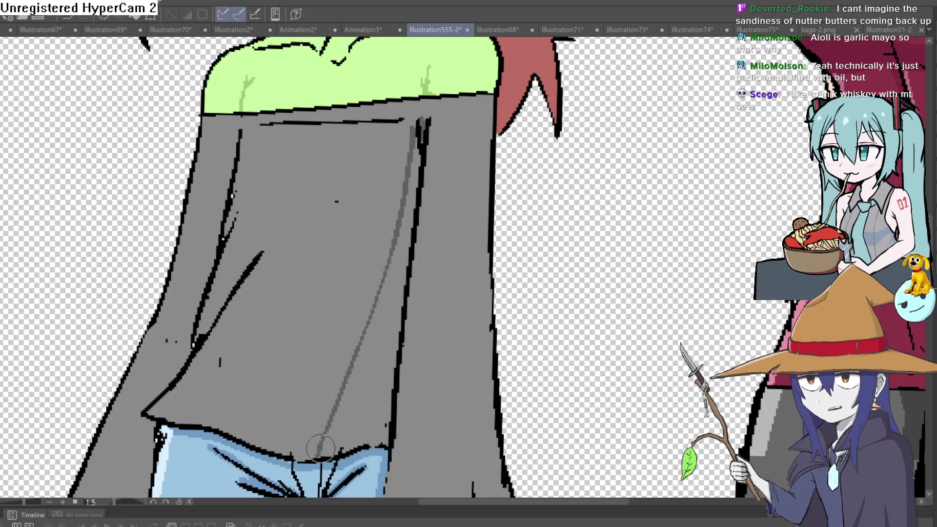
click(366, 366)
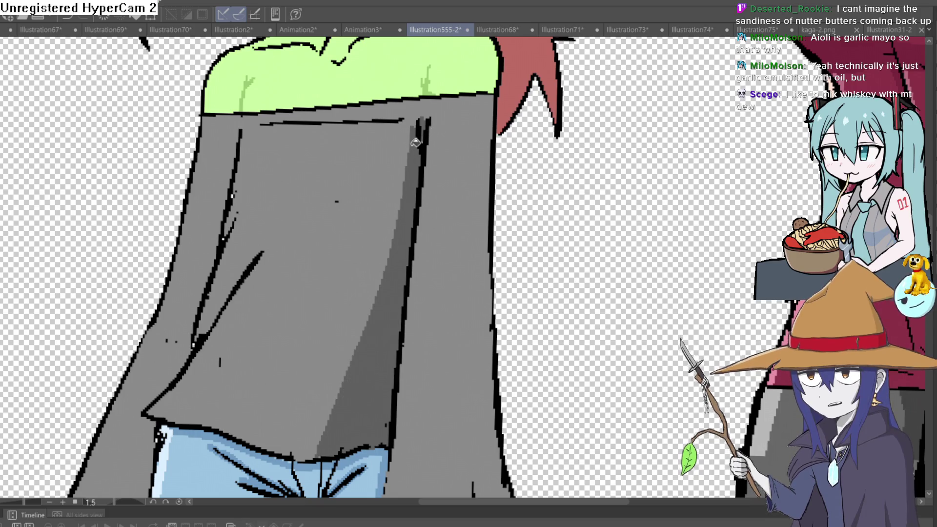
scroll(415, 133, up, 5)
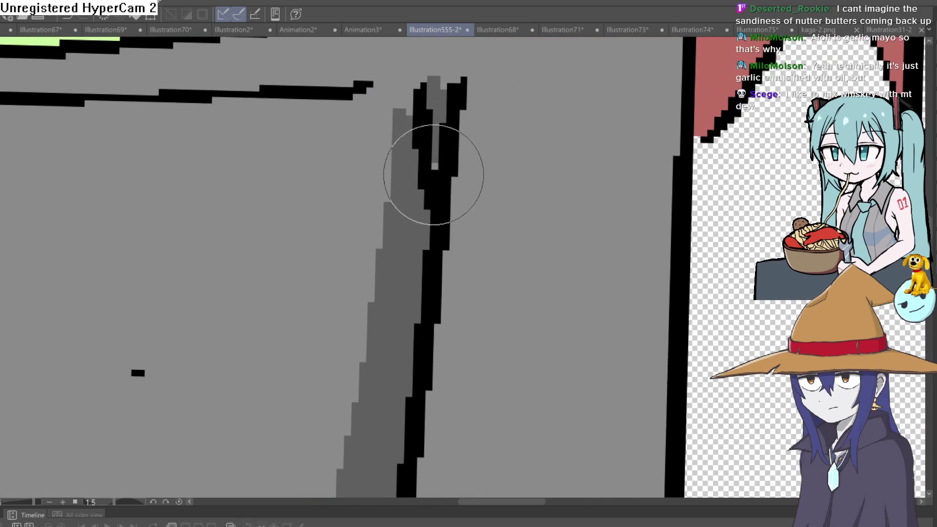
drag(429, 120, 413, 195)
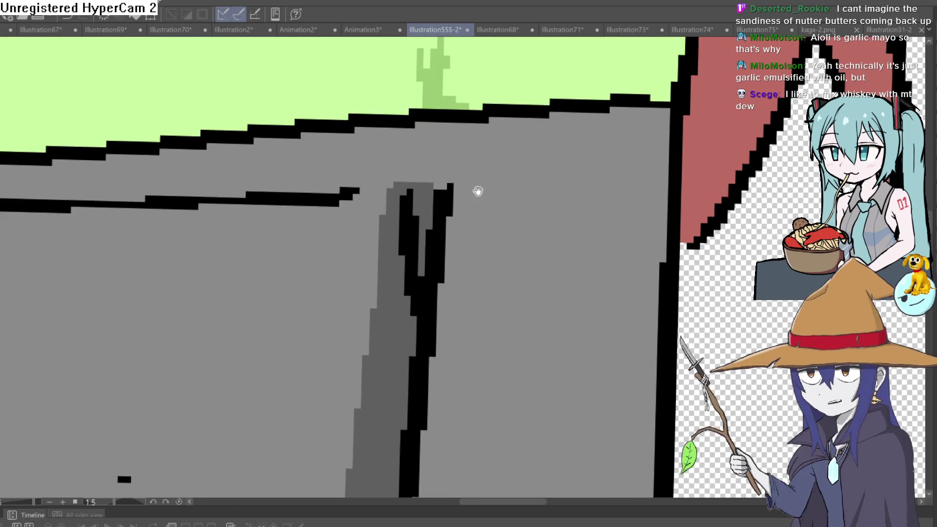
scroll(472, 192, down, 5)
mouse_move(473, 192)
mouse_down()
mouse_move(416, 219)
mouse_move(444, 178)
mouse_move(435, 180)
mouse_move(387, 236)
mouse_move(403, 218)
mouse_move(298, 306)
mouse_up()
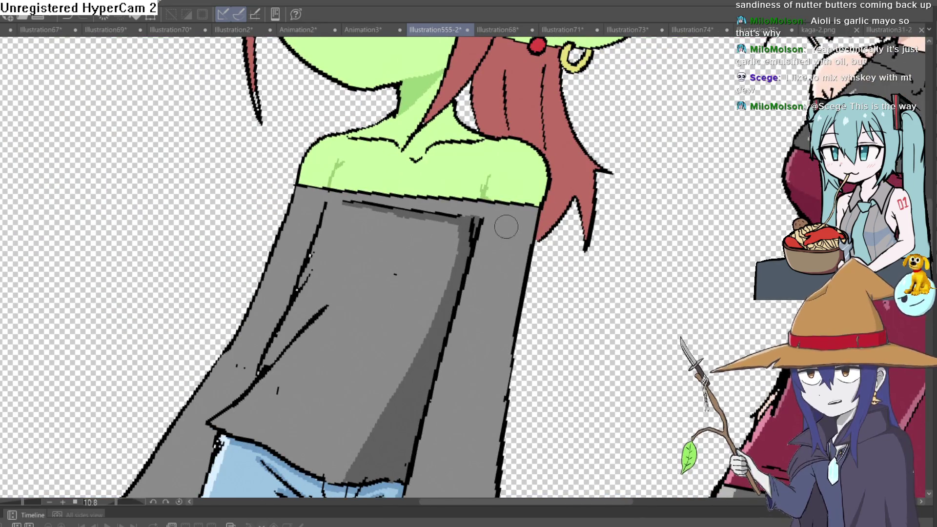
scroll(503, 226, down, 3)
drag(555, 214, 542, 232)
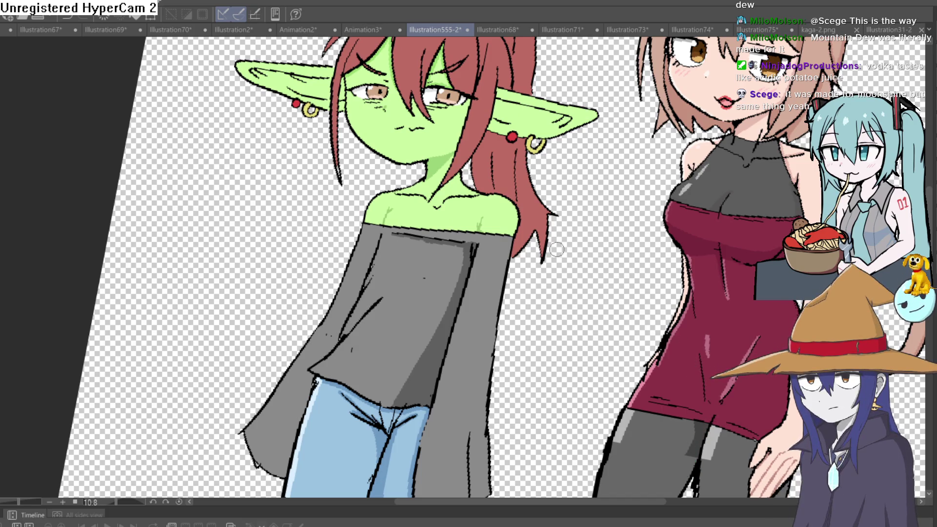
scroll(561, 261, down, 5)
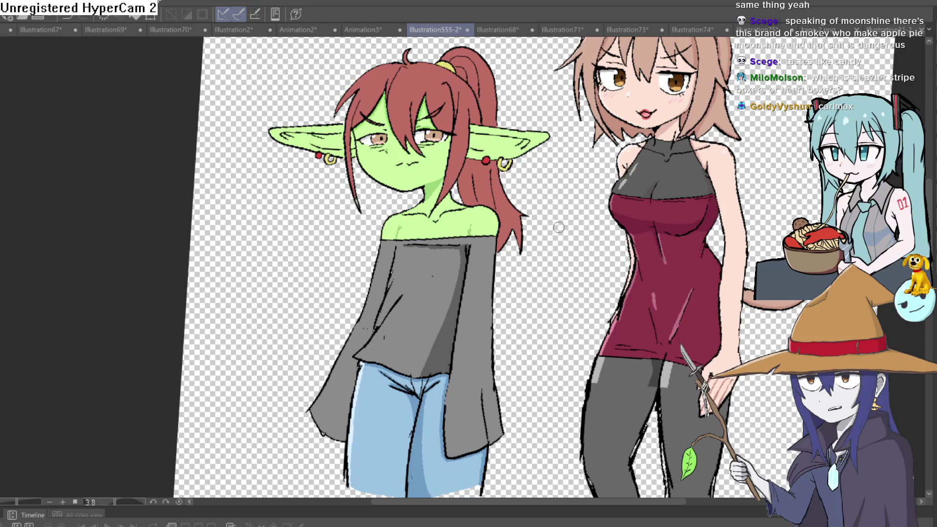
scroll(559, 226, up, 6)
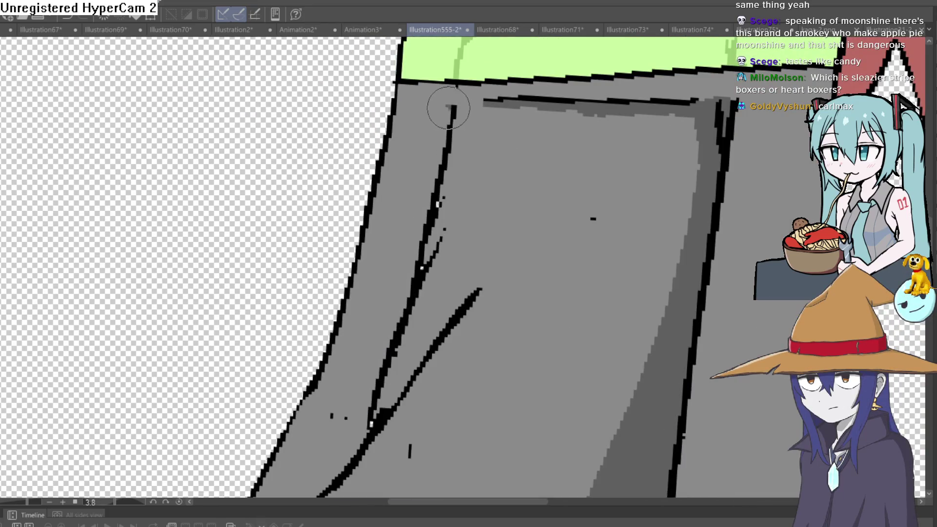
Step: Paint dark-grey shading down the shirt's left fold to its lower corner and fill the strip beside it
mouse_move(448, 108)
mouse_down()
mouse_move(415, 250)
mouse_move(431, 193)
mouse_up()
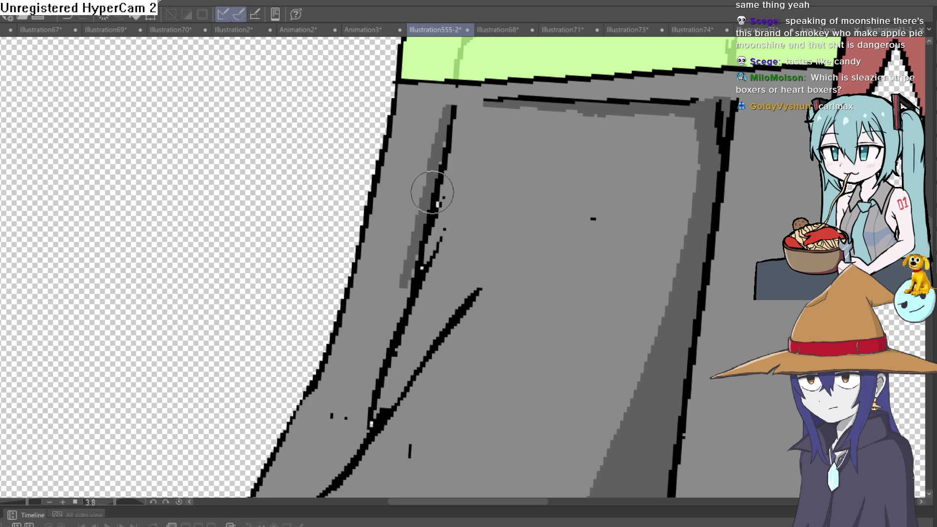
drag(412, 261, 390, 336)
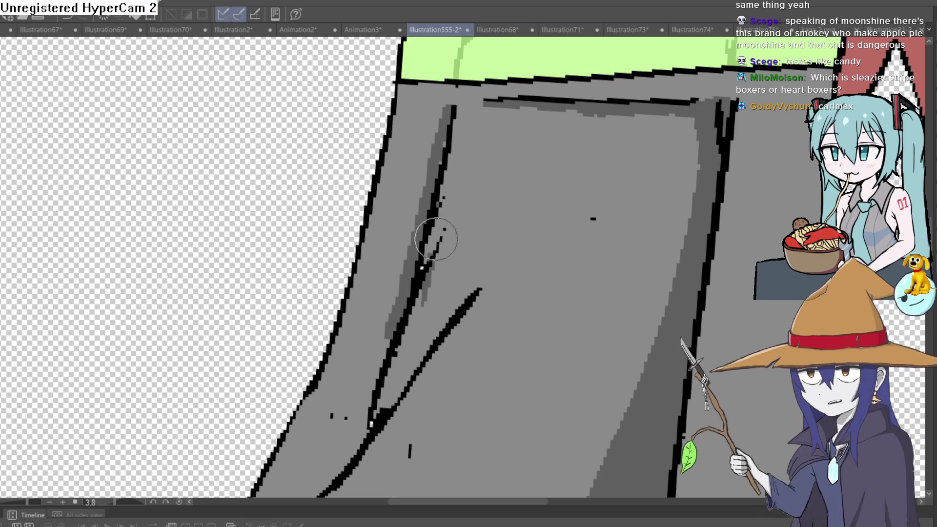
drag(436, 261, 486, 143)
mouse_move(439, 184)
mouse_down()
mouse_move(416, 299)
mouse_move(342, 405)
mouse_up()
mouse_move(341, 405)
mouse_down()
mouse_move(355, 273)
mouse_move(361, 363)
mouse_up()
drag(365, 346, 393, 188)
drag(374, 221, 308, 392)
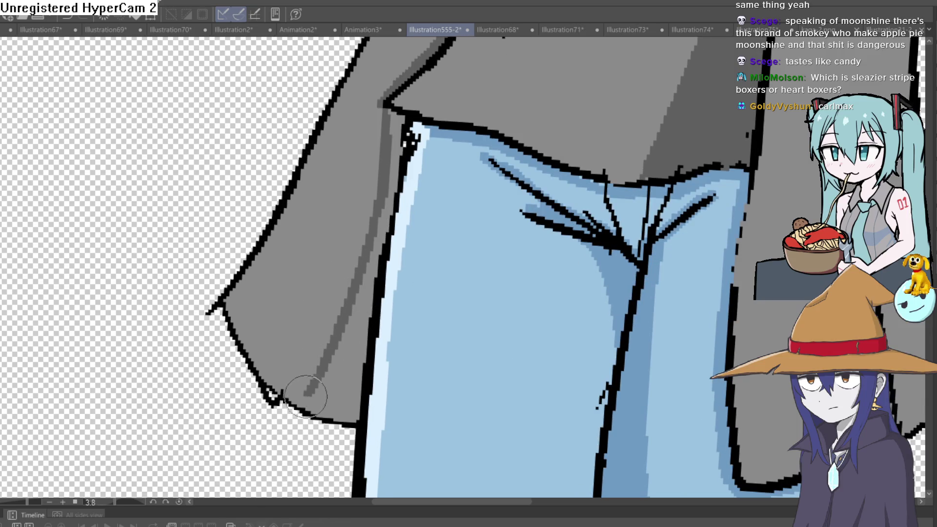
key(g)
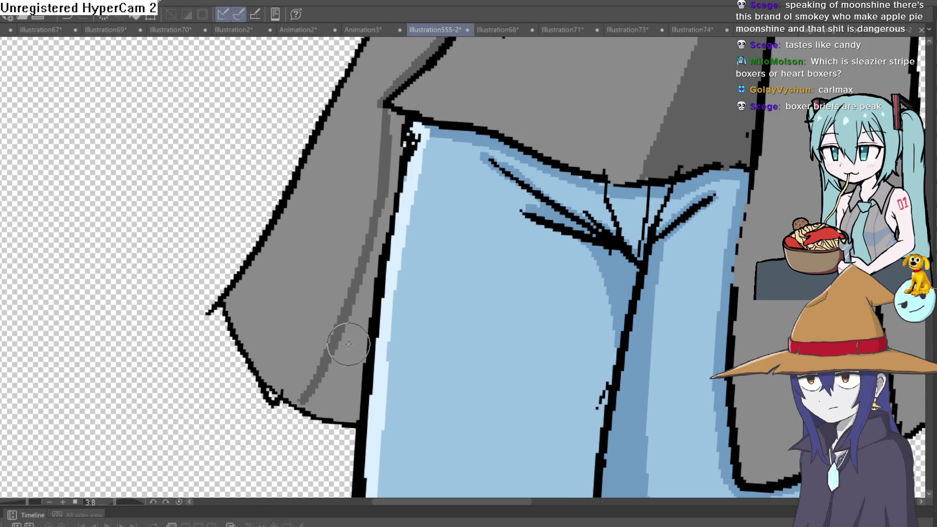
click(350, 358)
Step: Add more grey shading strokes along the shirt's diagonal fold line
scroll(413, 161, down, 5)
scroll(540, 283, up, 1)
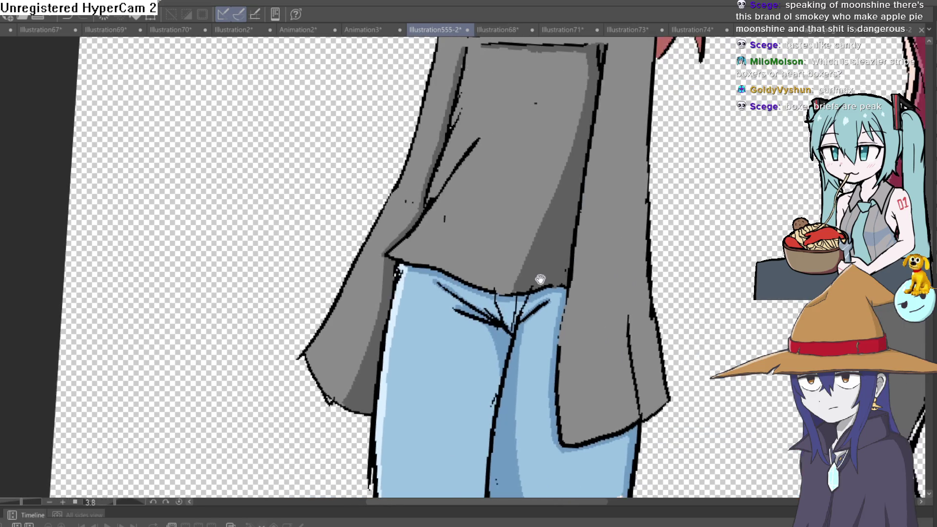
scroll(640, 180, up, 3)
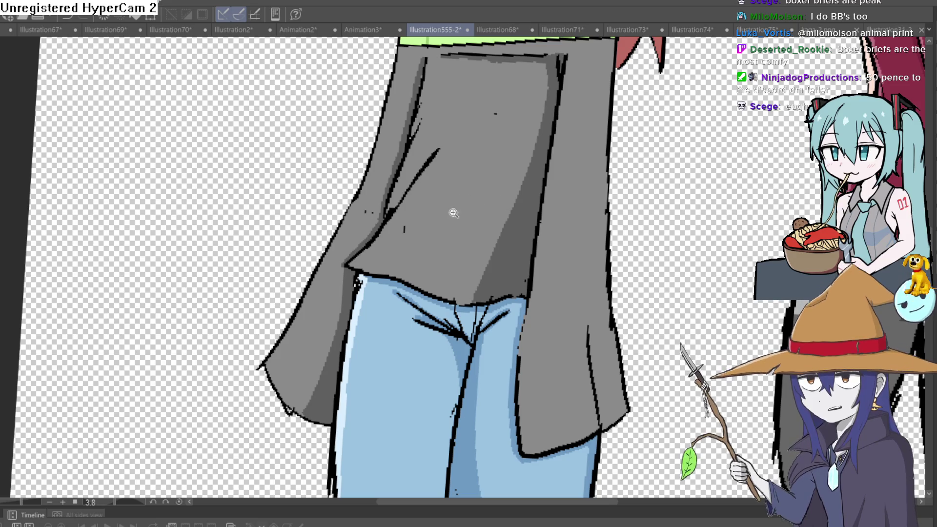
scroll(461, 207, up, 3)
mouse_move(436, 152)
mouse_down()
mouse_move(400, 237)
mouse_move(314, 272)
mouse_up()
drag(390, 175, 410, 148)
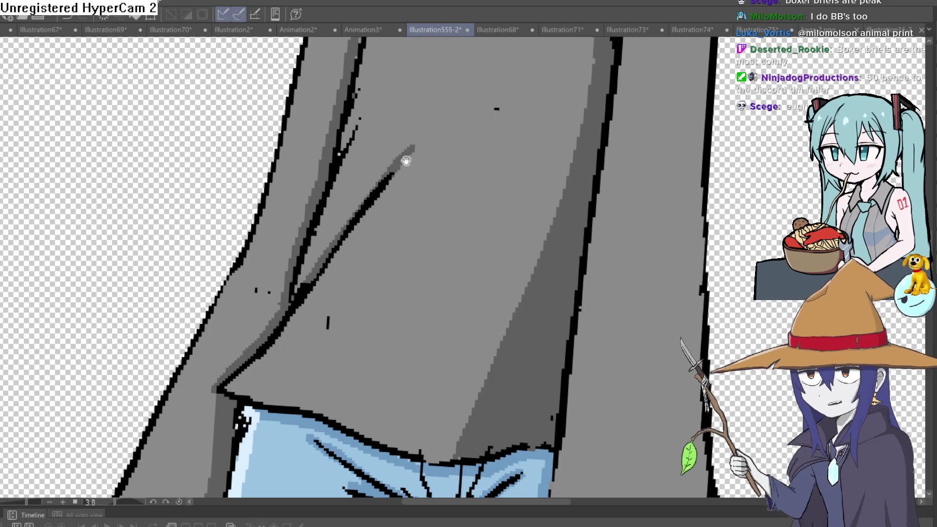
drag(341, 205, 373, 135)
scroll(497, 156, down, 3)
mouse_move(468, 175)
mouse_down()
mouse_move(497, 156)
mouse_move(479, 212)
mouse_move(455, 222)
mouse_move(455, 233)
mouse_move(466, 211)
mouse_up()
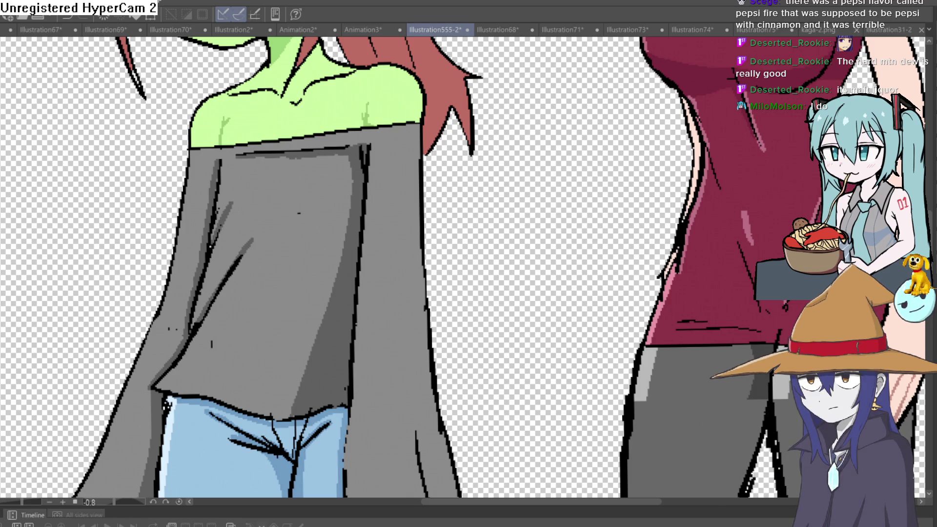
Step: Zoom out and pan to show the goblin girl, the catgirl and the catgirl's tail
scroll(419, 256, down, 3)
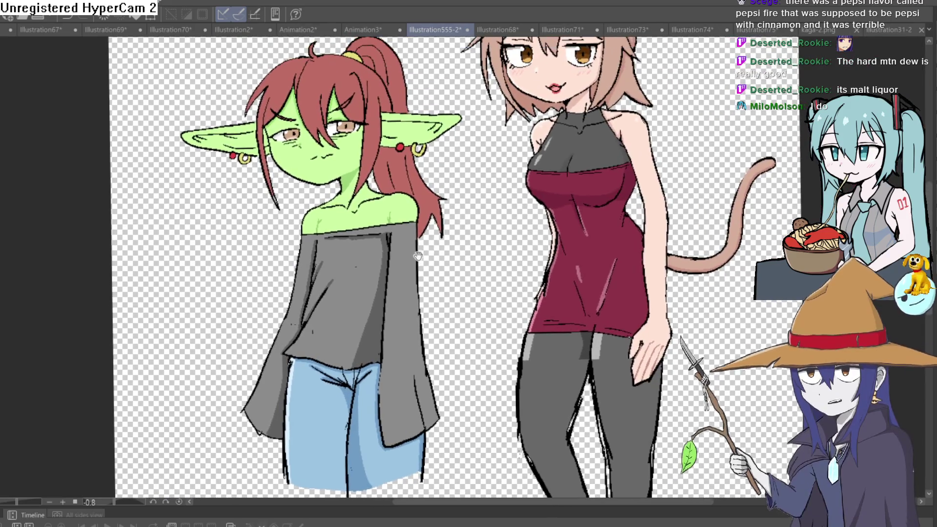
drag(418, 256, 442, 286)
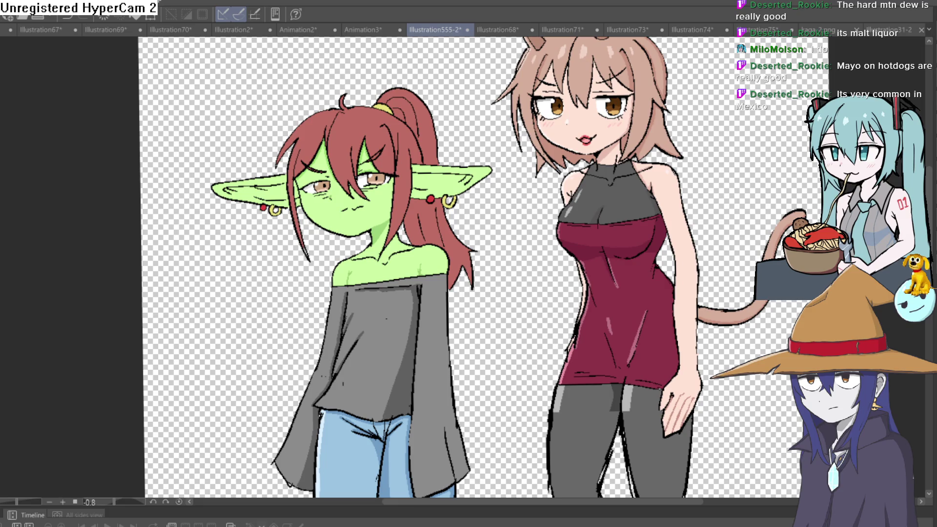
drag(376, 223, 323, 193)
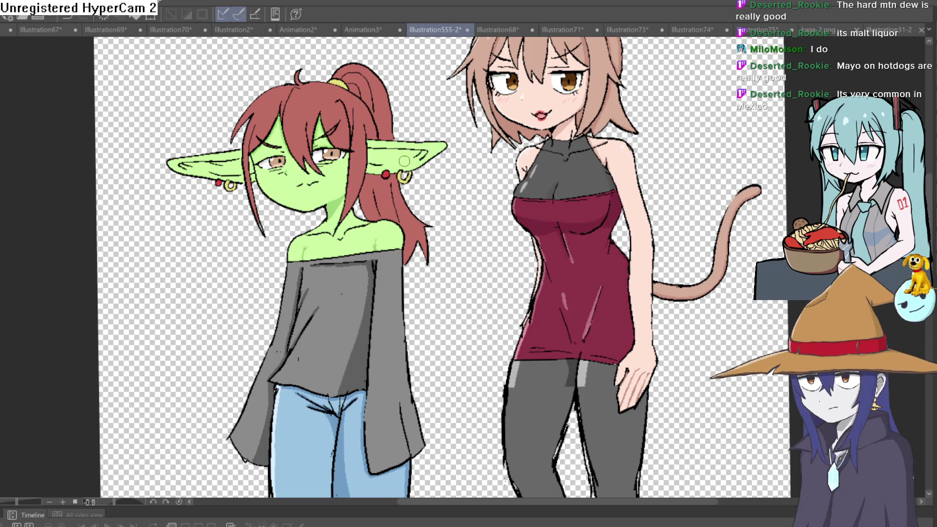
scroll(404, 162, up, 5)
Step: Zoom in on the ear and earring, rotate to about -29.7°, and undo a trial light-green stroke
drag(463, 158, 462, 47)
drag(466, 108, 414, 73)
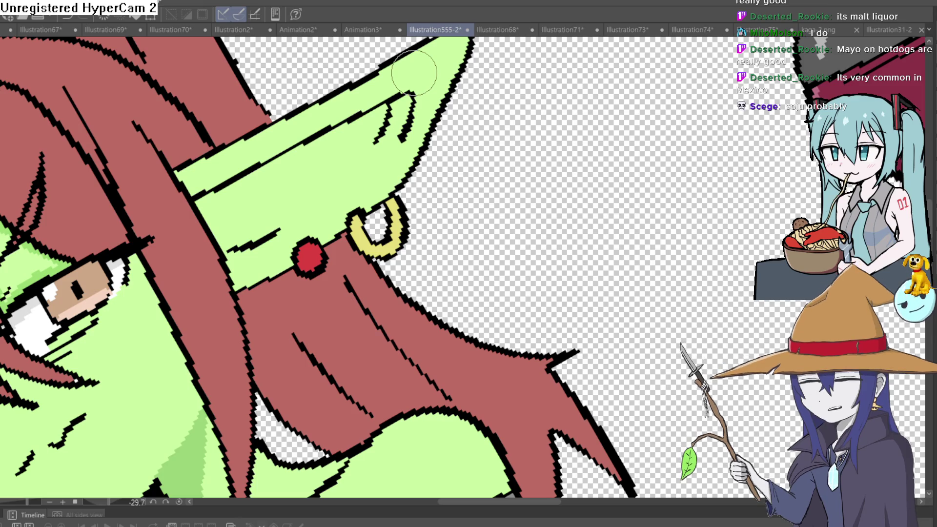
drag(208, 217, 330, 147)
key(ctrl+z)
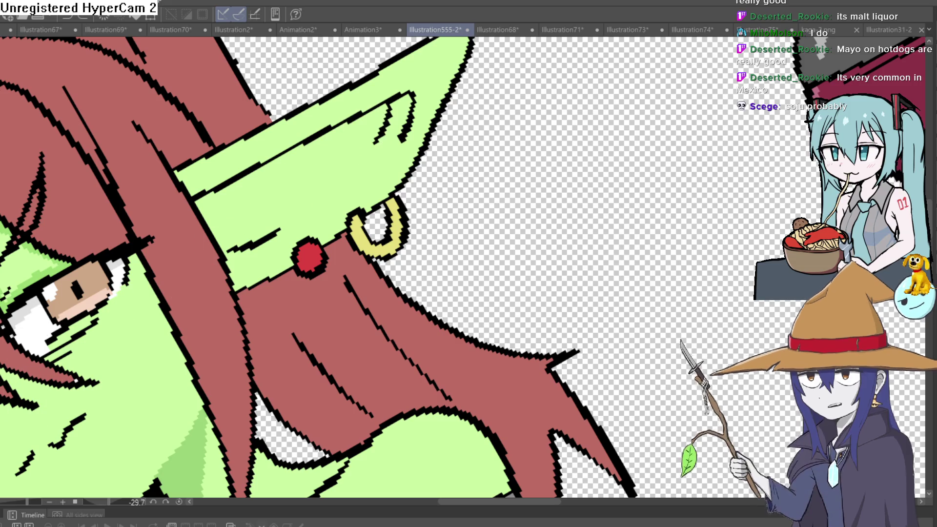
mouse_move(1, 221)
mouse_down()
mouse_move(52, 186)
mouse_move(160, 156)
mouse_up()
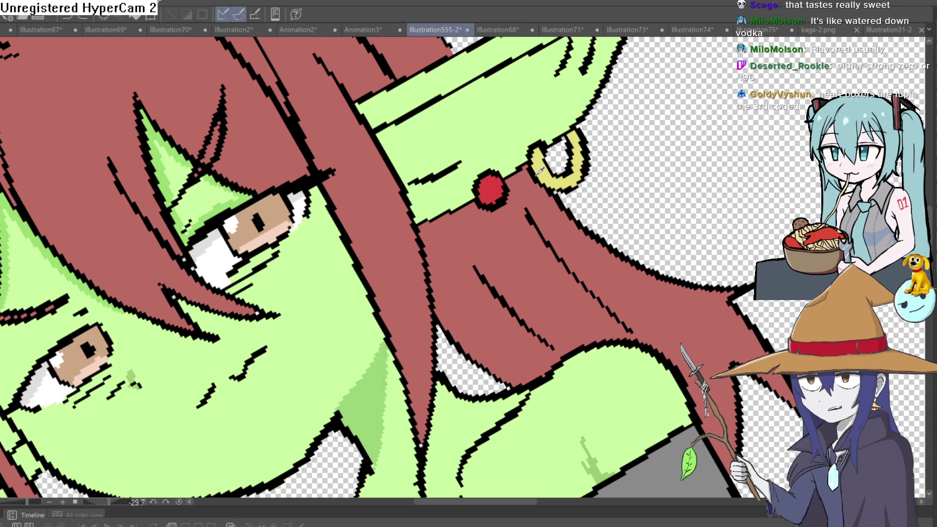
drag(520, 237, 466, 130)
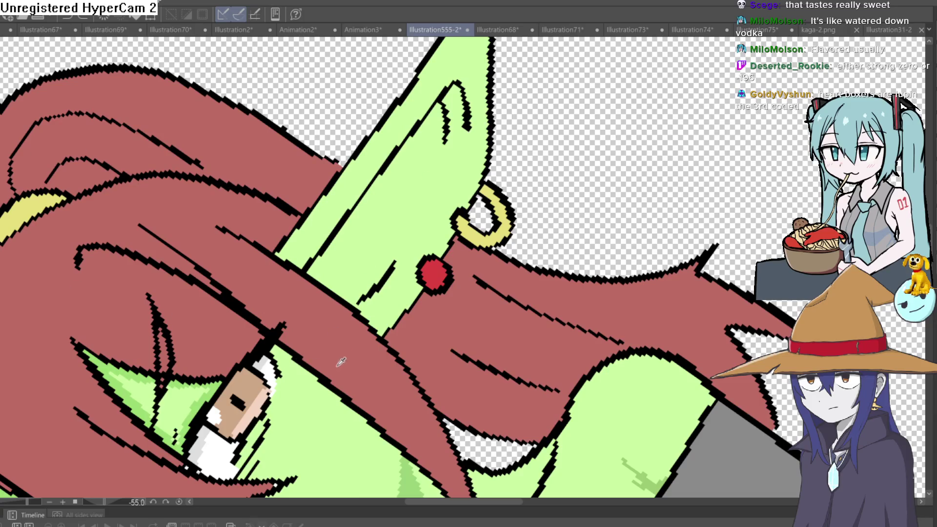
drag(316, 400, 367, 248)
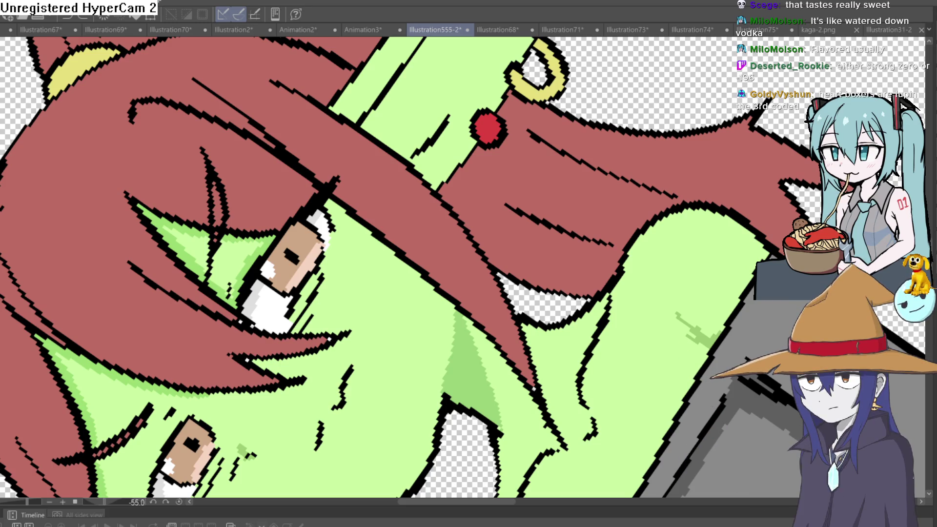
drag(418, 105, 398, 125)
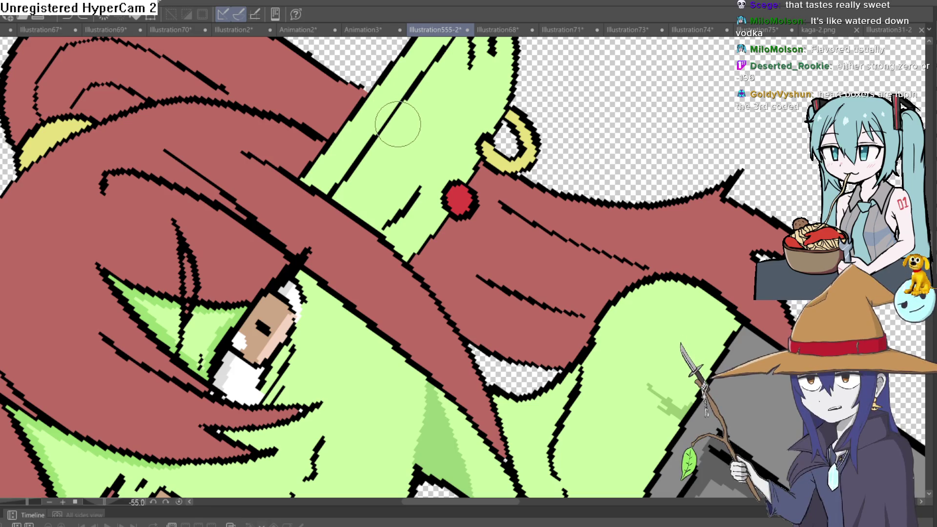
scroll(398, 123, up, 3)
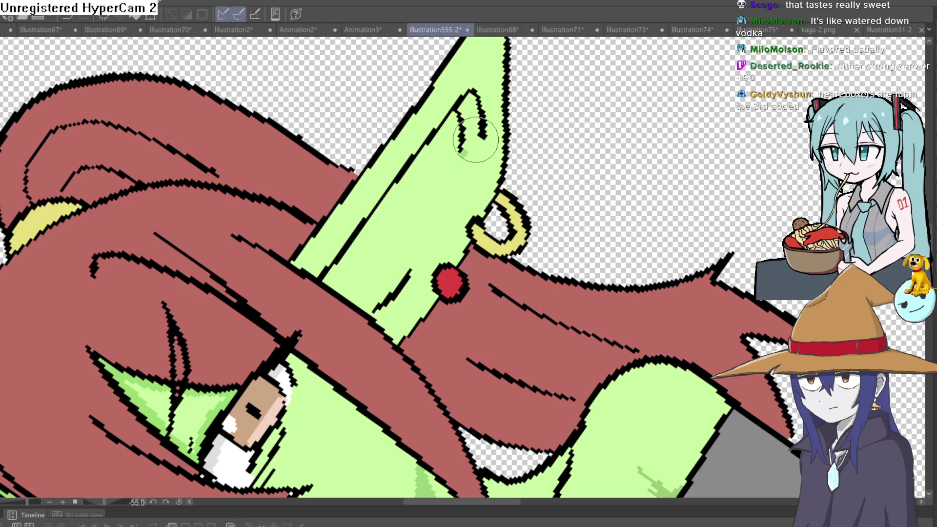
drag(476, 142, 415, 260)
Step: Fill beside the new line with darker green, then mirror and straighten the view to show both characters
key(g)
click(434, 182)
mouse_move(545, 167)
mouse_down()
mouse_move(571, 194)
mouse_move(516, 254)
mouse_up()
key(h)
mouse_move(581, 237)
mouse_down()
mouse_move(683, 210)
mouse_move(776, 83)
mouse_up()
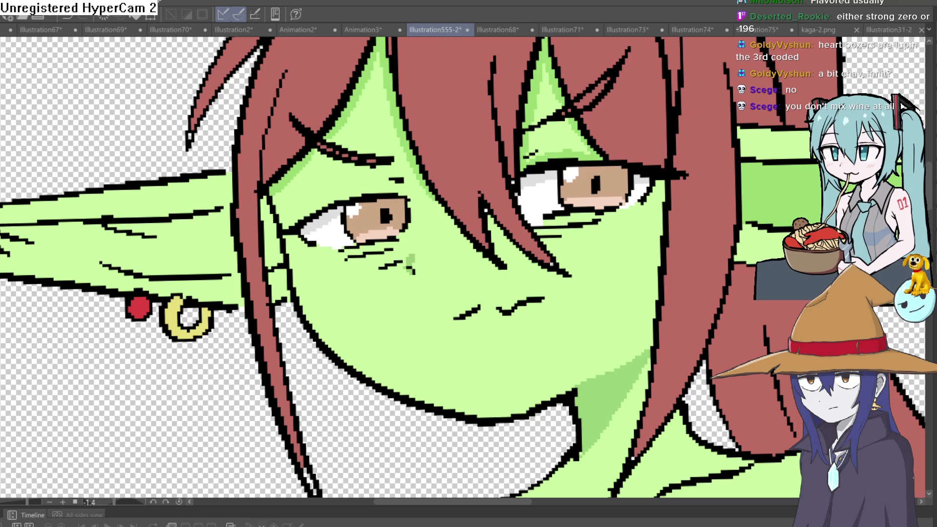
scroll(702, 270, down, 5)
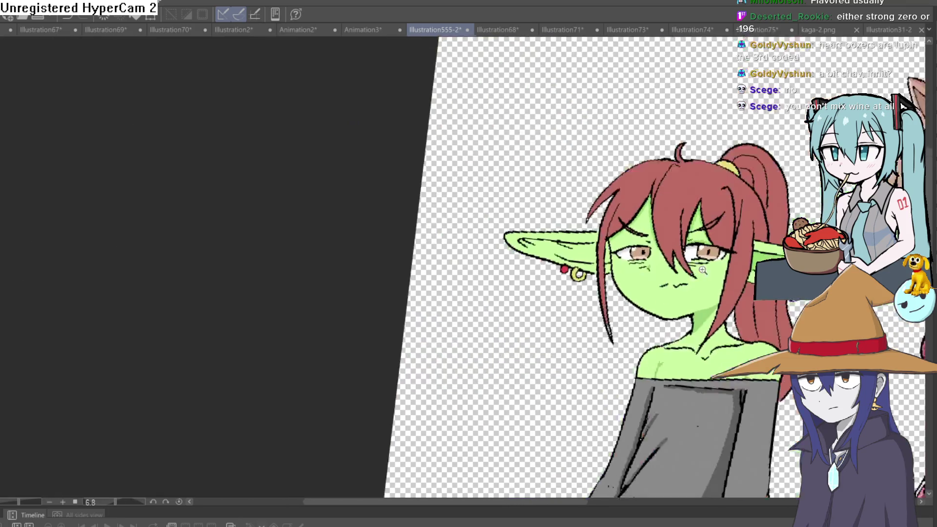
drag(702, 269, 561, 229)
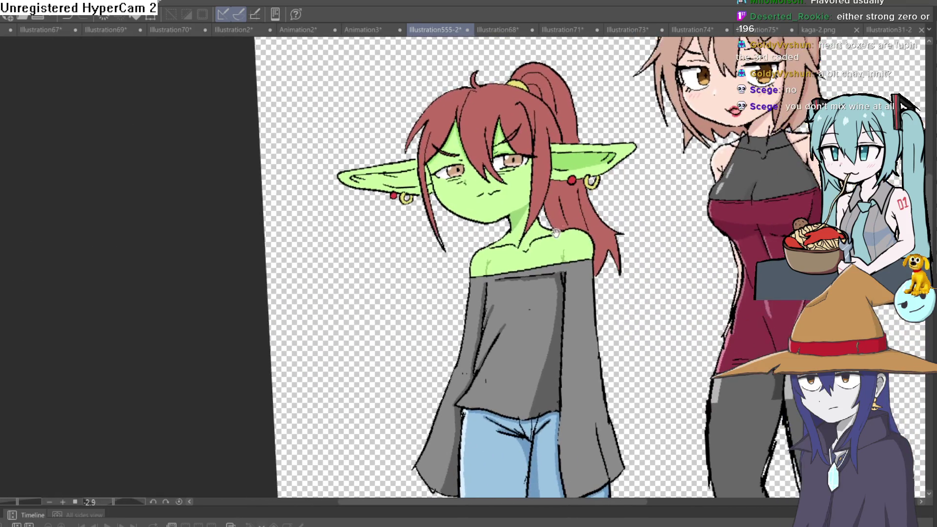
Step: Zoom in and pan up to bring the goblin girl's face and ears into view
scroll(561, 231, up, 5)
drag(497, 46, 497, 202)
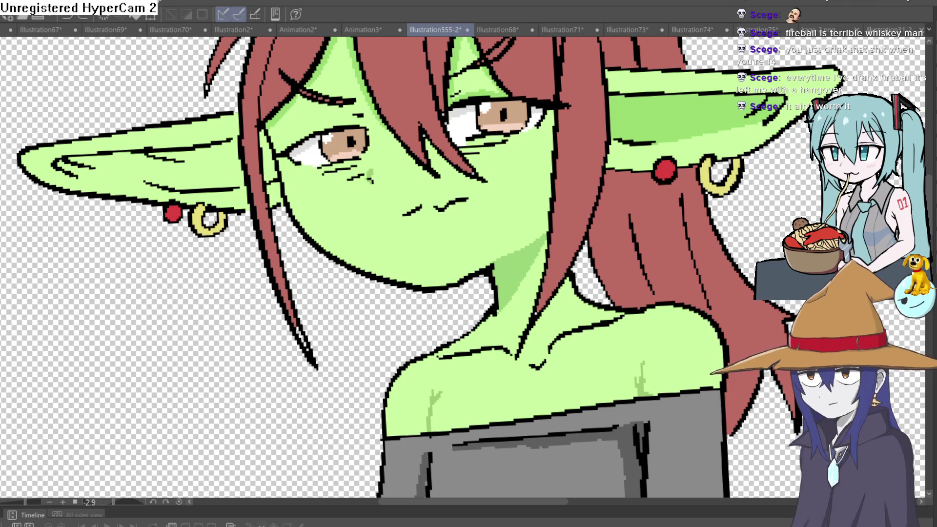
Step: Paint a darker green stroke along the inner crease of the left ear
drag(333, 352, 329, 343)
scroll(330, 343, up, 2)
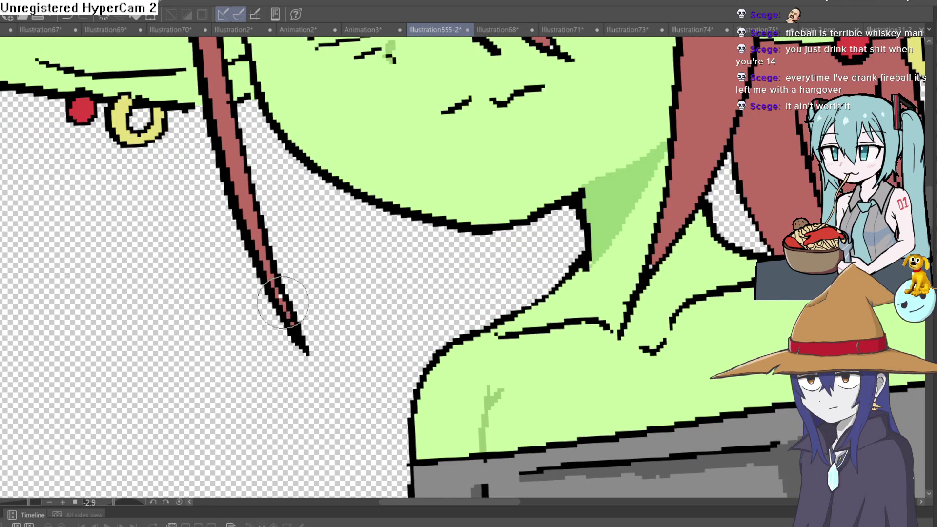
scroll(325, 287, down, 5)
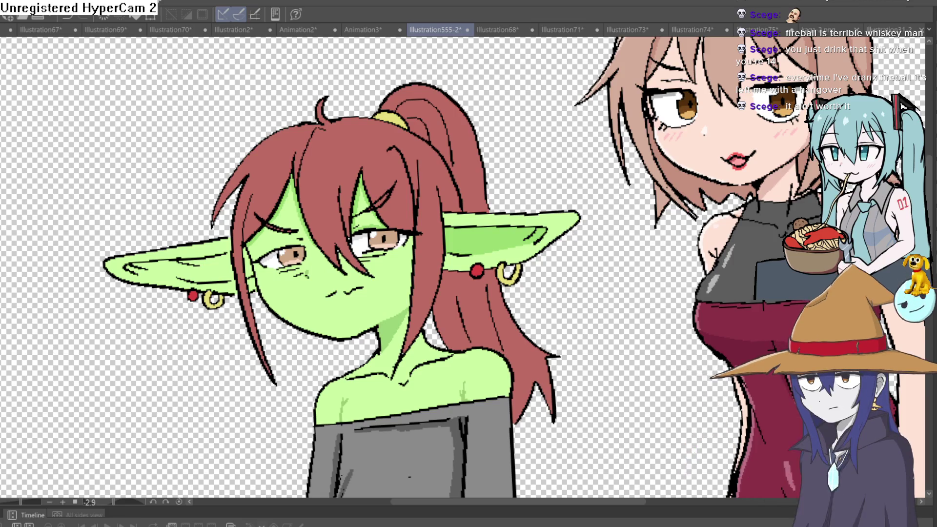
scroll(468, 267, down, 2)
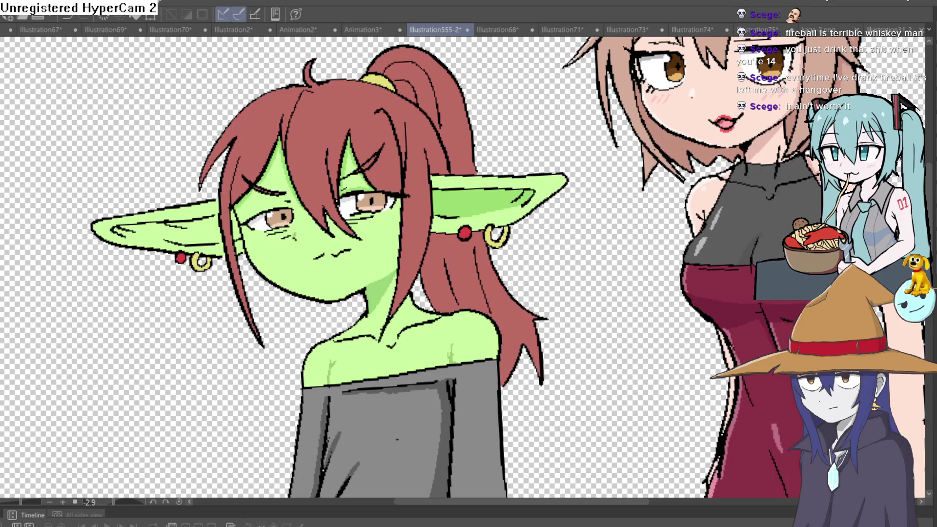
drag(363, 181, 367, 184)
scroll(365, 184, up, 5)
drag(376, 259, 76, 303)
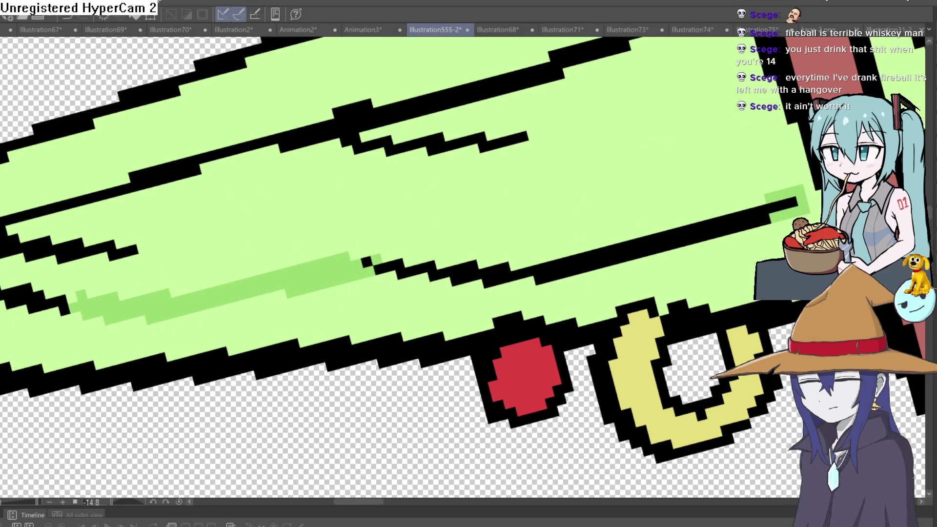
Step: Fill the left ear's light-green area and the strip beside the hair strand with darker green
scroll(629, 286, down, 5)
scroll(629, 285, up, 5)
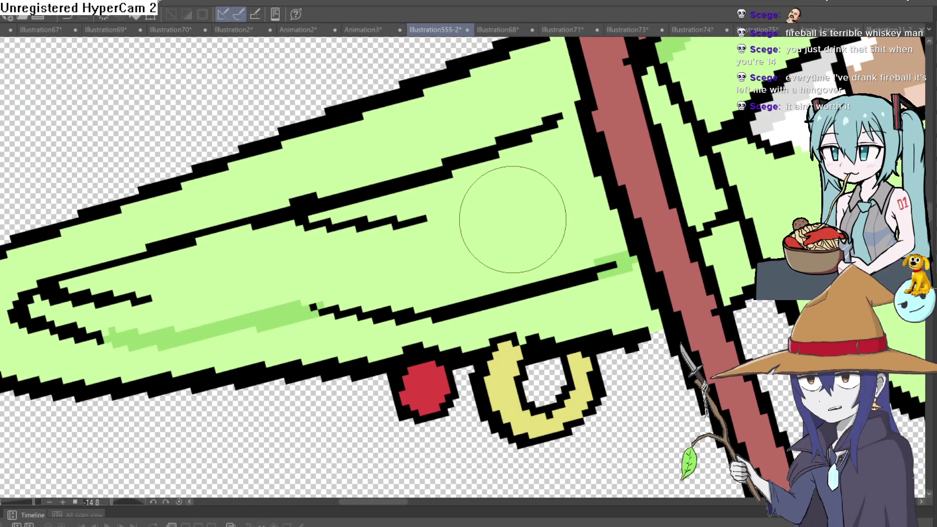
click(507, 221)
click(675, 158)
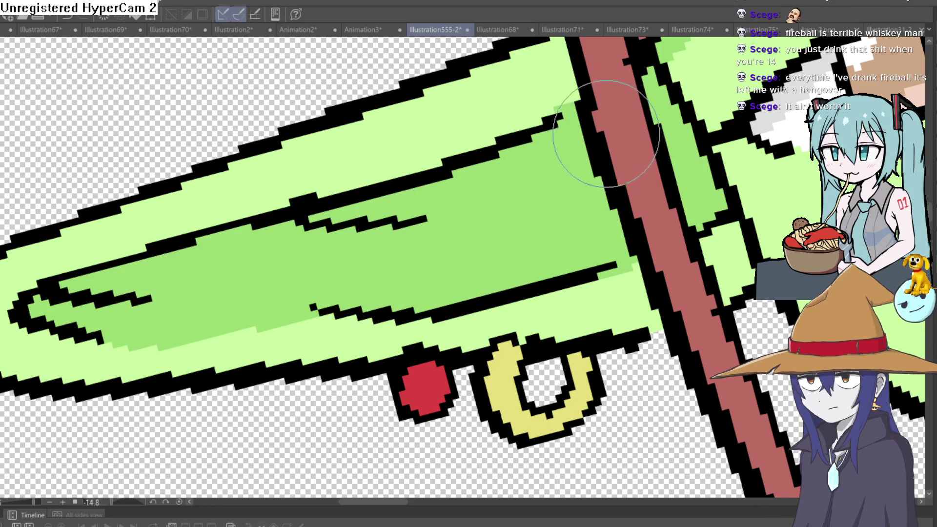
scroll(580, 161, down, 5)
mouse_move(616, 222)
mouse_down()
mouse_move(364, 234)
mouse_move(375, 192)
mouse_move(270, 192)
mouse_move(334, 194)
mouse_move(595, 159)
mouse_move(580, 112)
mouse_move(569, 112)
mouse_up()
scroll(334, 194, down, 5)
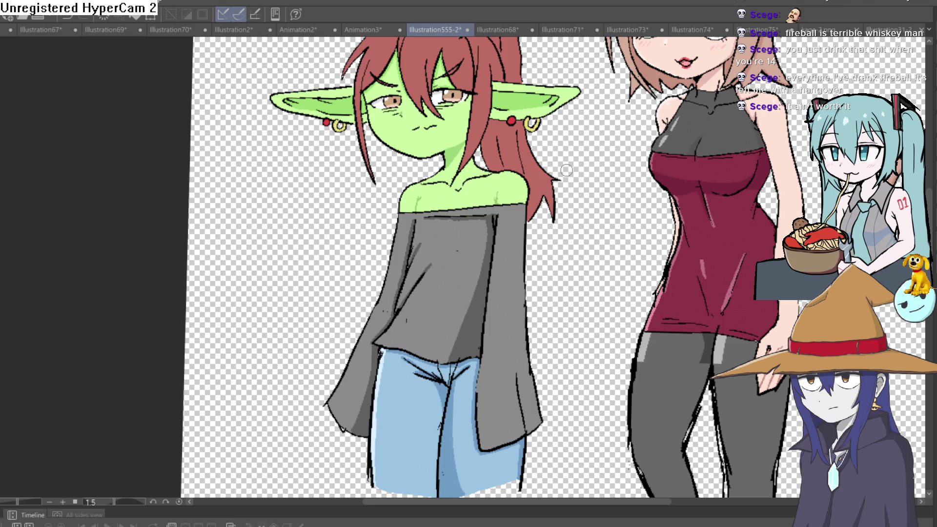
drag(566, 196, 569, 292)
scroll(570, 367, up, 3)
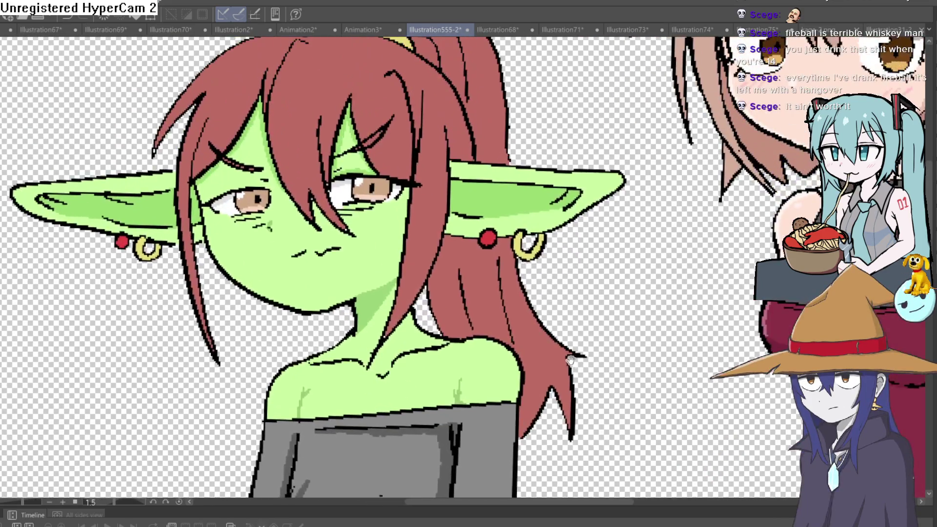
scroll(569, 366, down, 3)
scroll(566, 368, up, 2)
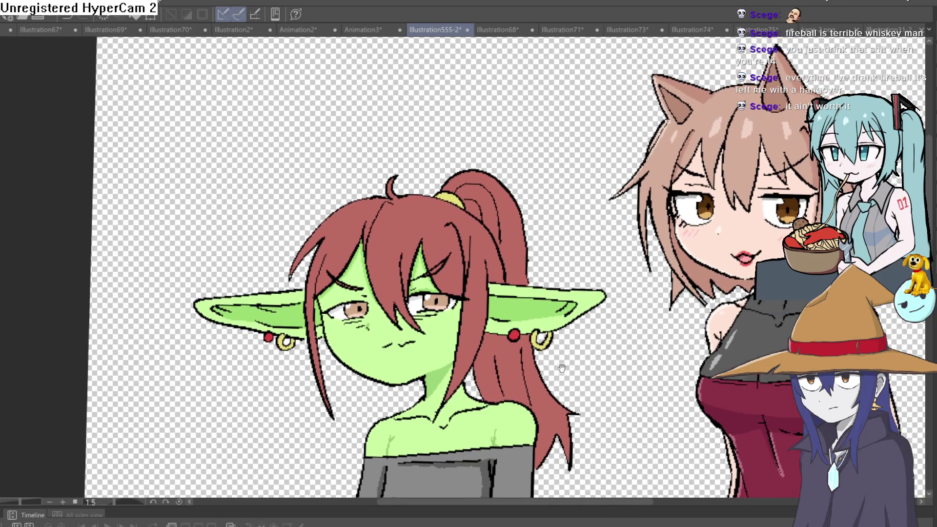
drag(562, 368, 560, 342)
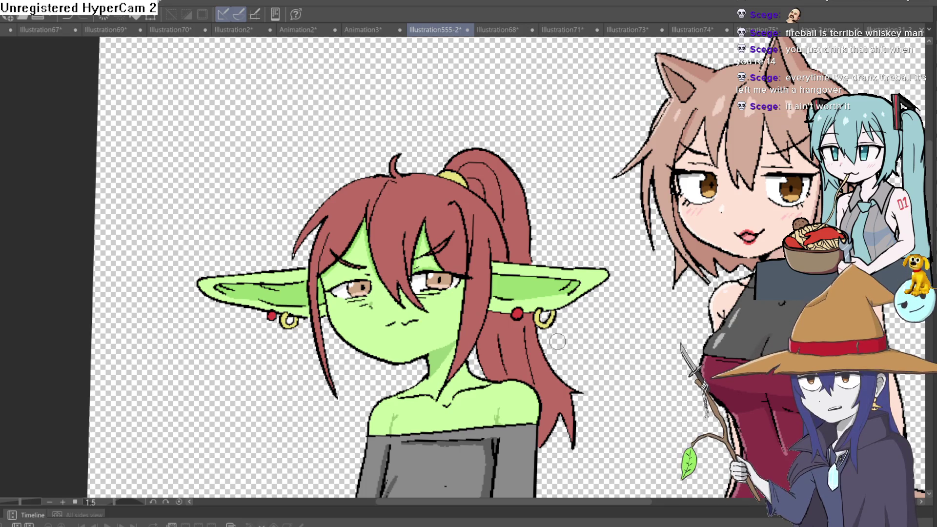
scroll(561, 332, down, 2)
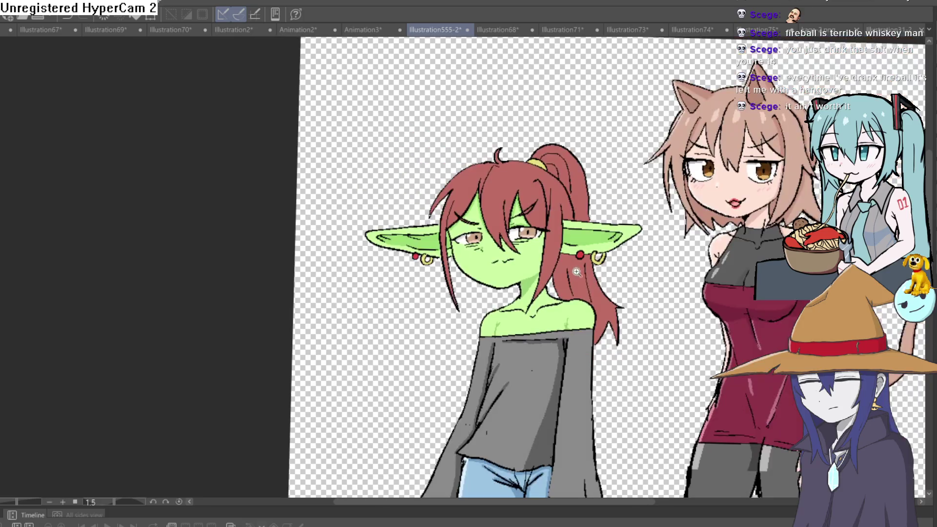
scroll(584, 279, up, 5)
drag(584, 279, 523, 252)
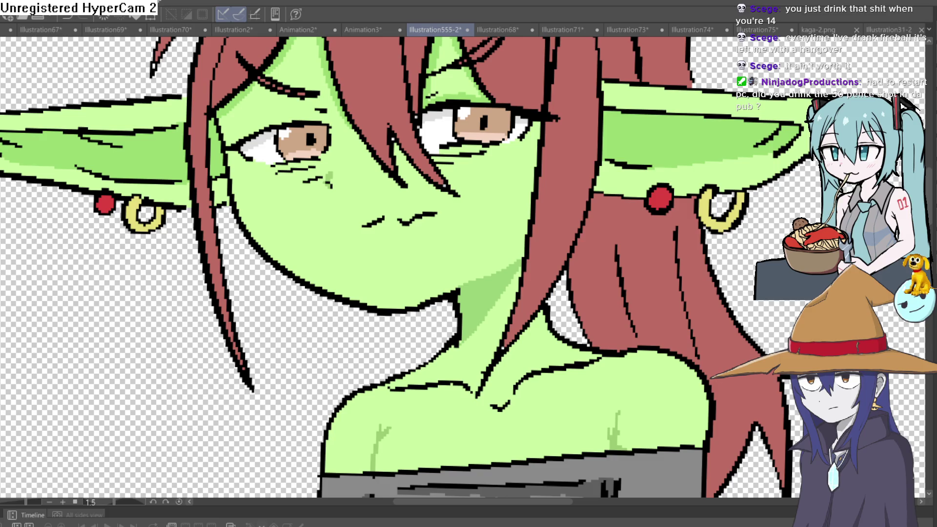
Step: Paint a pale green line inside the black outline, from the jaw up along the cheek
scroll(254, 160, up, 2)
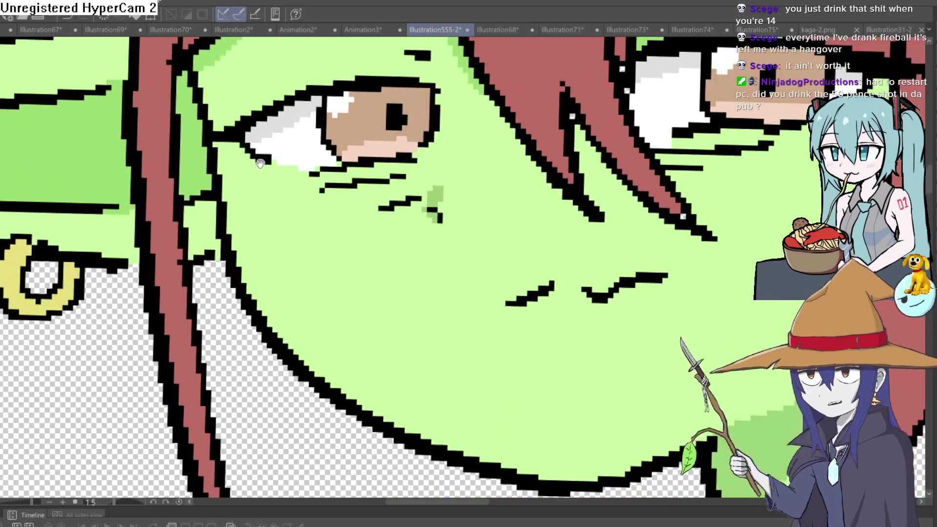
drag(260, 161, 314, 188)
mouse_move(256, 107)
mouse_down()
mouse_move(287, 264)
mouse_move(372, 351)
mouse_move(240, 210)
mouse_move(399, 313)
mouse_move(281, 126)
mouse_move(425, 377)
mouse_up()
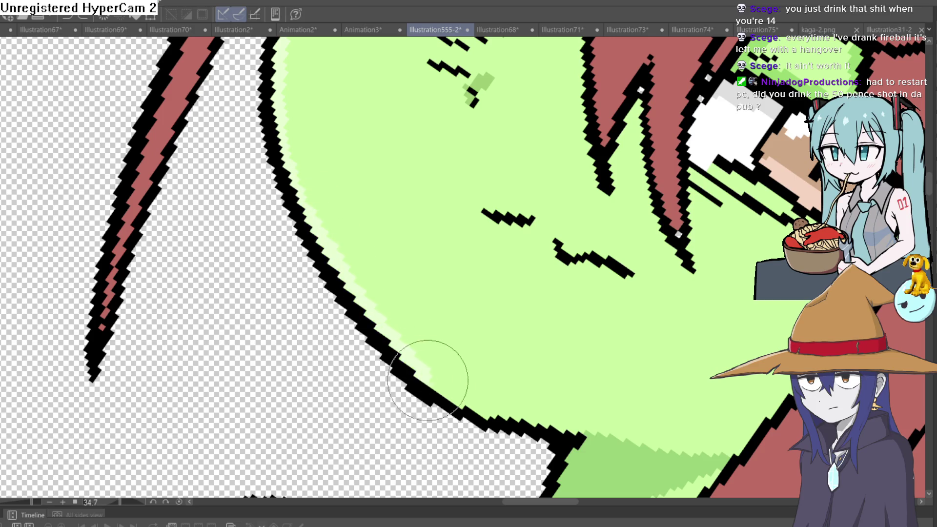
mouse_move(491, 314)
mouse_down()
mouse_move(451, 200)
mouse_move(278, 266)
mouse_up()
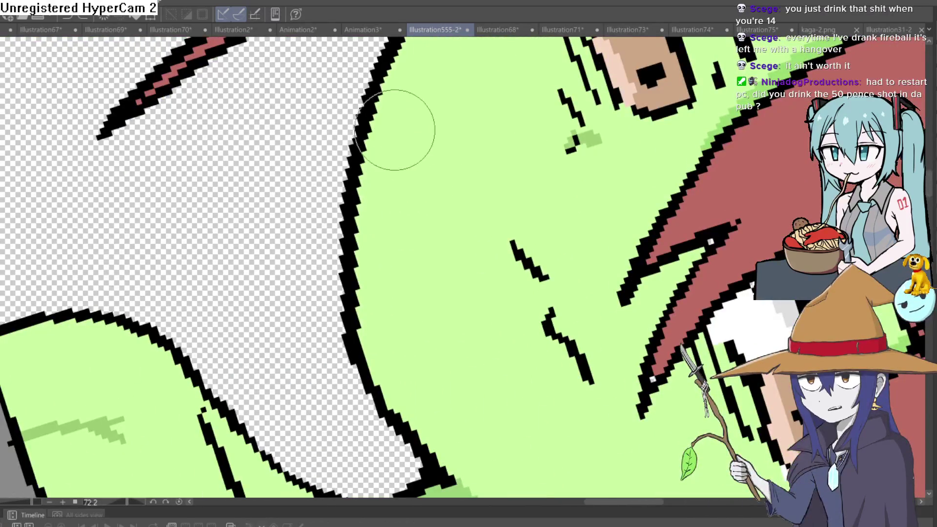
scroll(397, 136, down, 2)
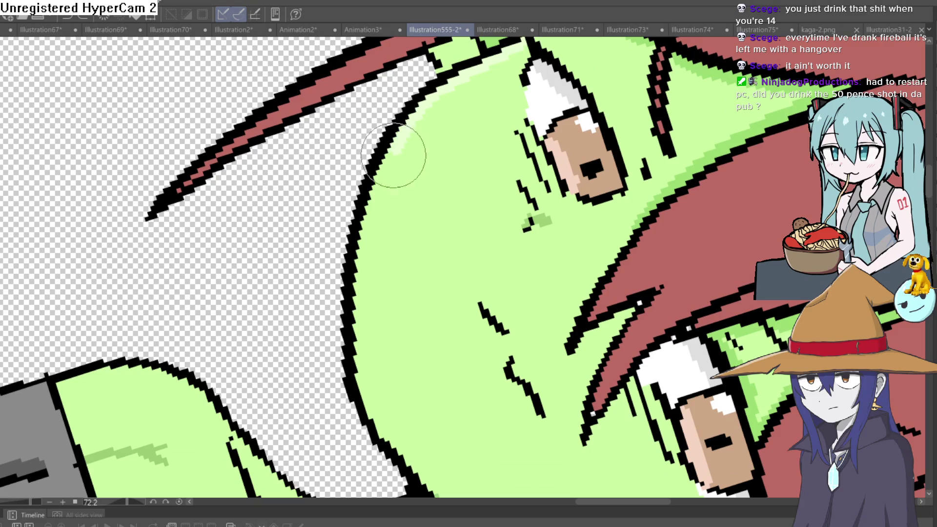
mouse_move(393, 155)
mouse_down()
mouse_move(376, 209)
mouse_move(429, 105)
mouse_move(381, 186)
mouse_up()
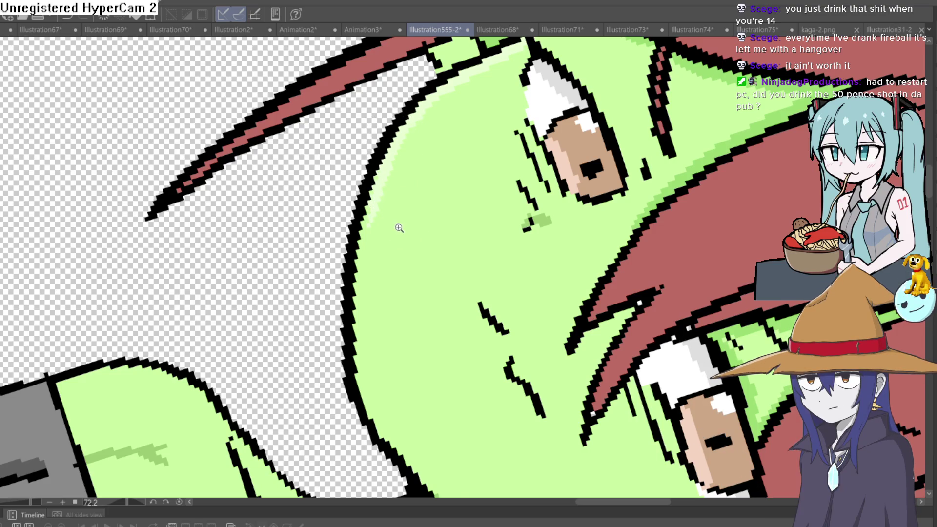
scroll(393, 200, up, 2)
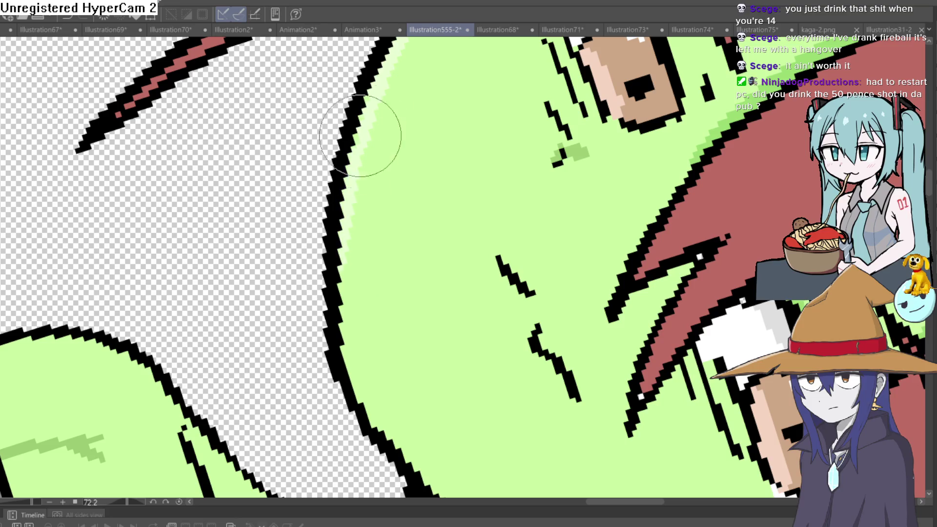
mouse_move(407, 111)
mouse_down()
mouse_move(351, 251)
mouse_move(529, 154)
mouse_move(506, 203)
mouse_move(530, 198)
mouse_move(525, 188)
mouse_up()
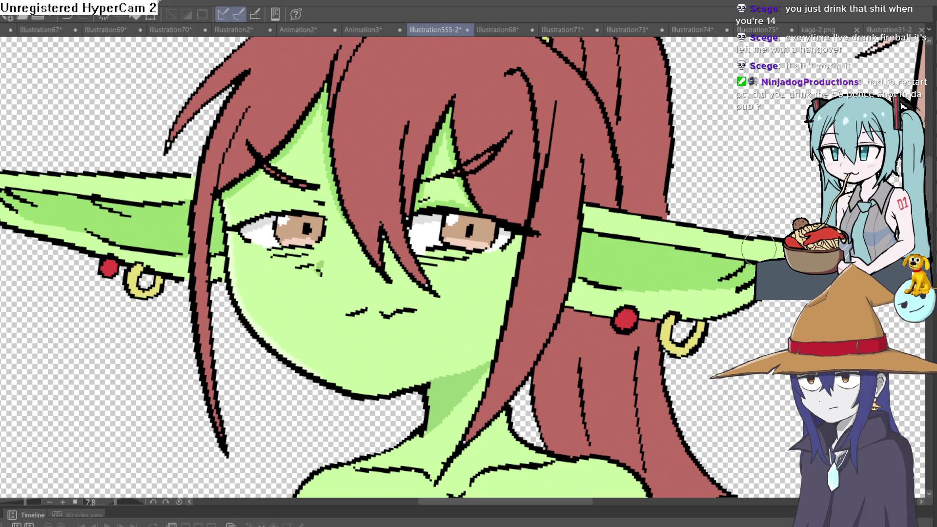
scroll(491, 168, down, 5)
drag(491, 167, 492, 167)
scroll(491, 167, up, 8)
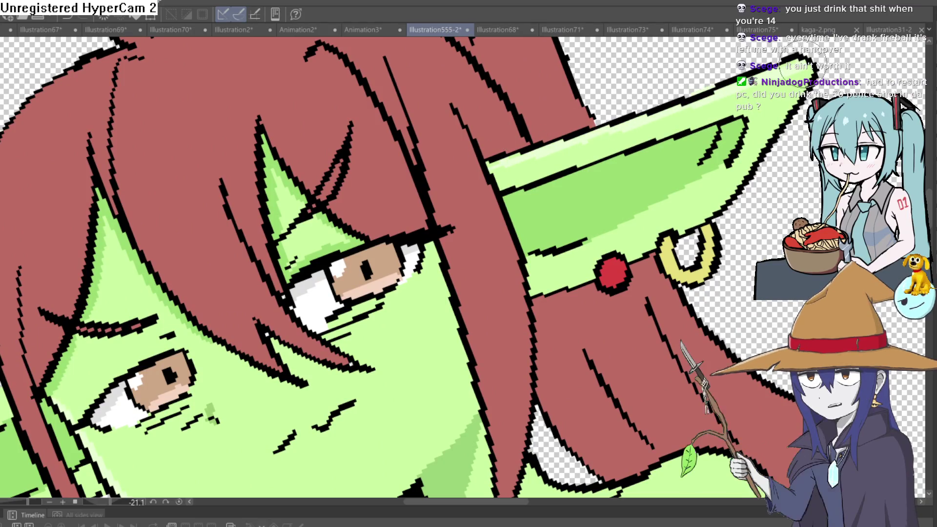
mouse_move(795, 68)
mouse_down()
mouse_move(585, 146)
mouse_move(391, 299)
mouse_move(395, 291)
mouse_up()
scroll(394, 291, down, 3)
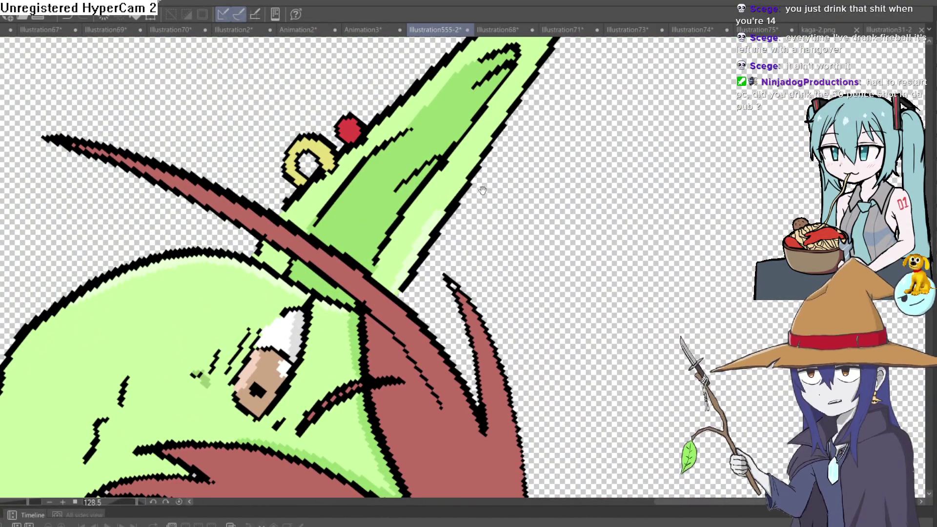
scroll(385, 278, left, 3)
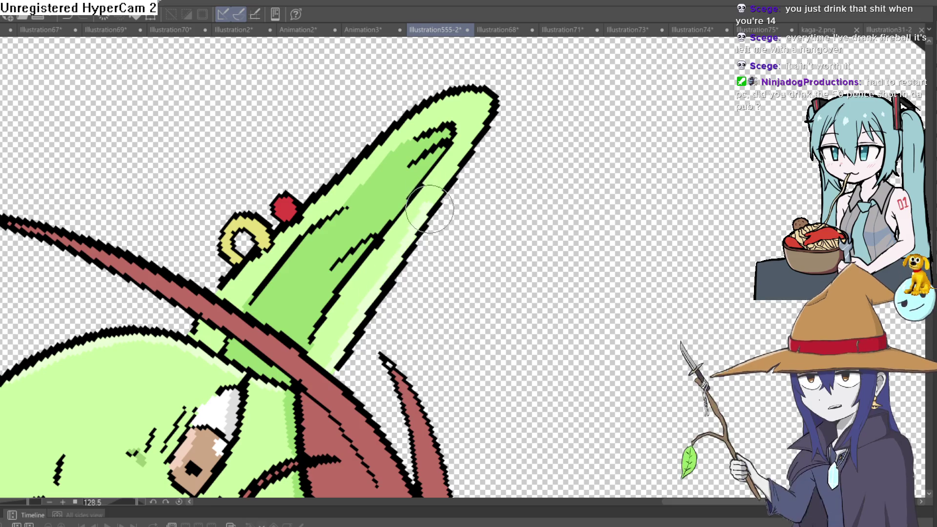
scroll(502, 73, down, 5)
mouse_move(502, 73)
mouse_down()
mouse_move(401, 253)
mouse_move(532, 263)
mouse_move(569, 202)
mouse_move(558, 189)
mouse_up()
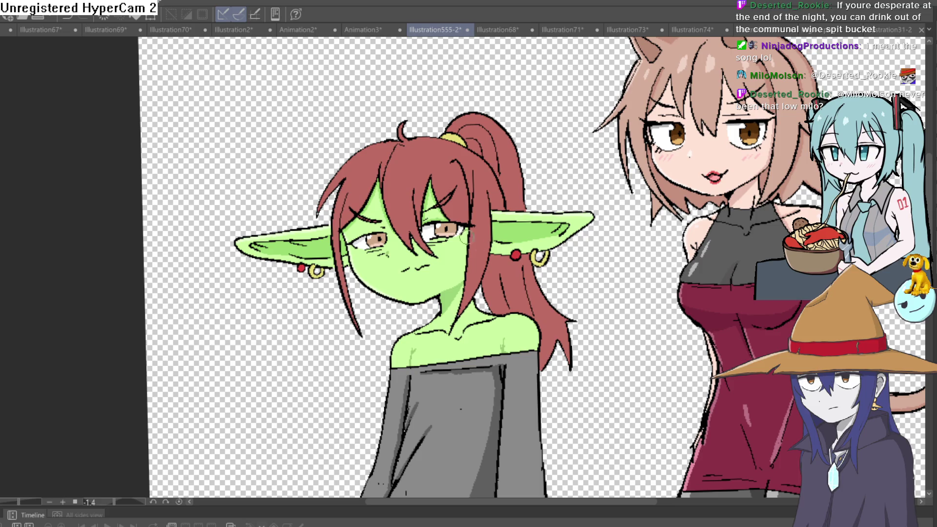
scroll(471, 237, up, 3)
mouse_move(682, 215)
mouse_down()
mouse_move(673, 175)
mouse_move(663, 175)
mouse_up()
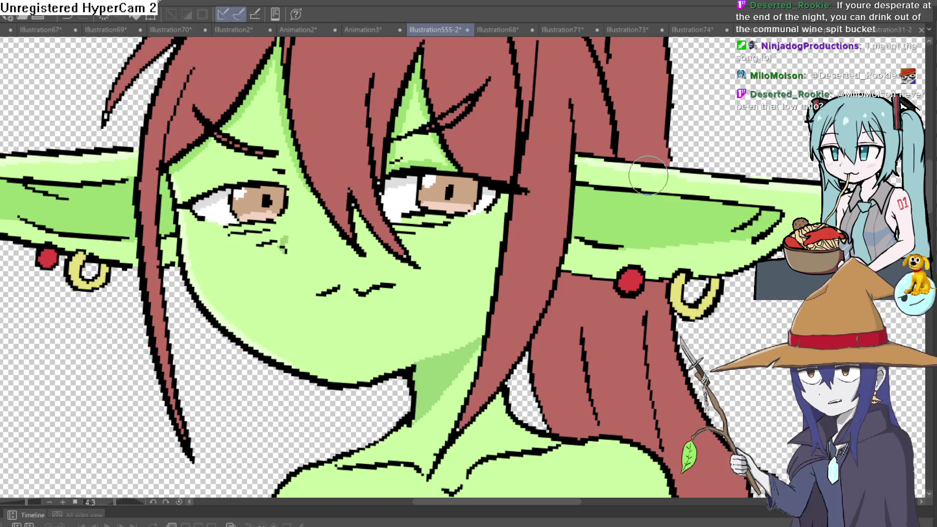
scroll(567, 239, down, 3)
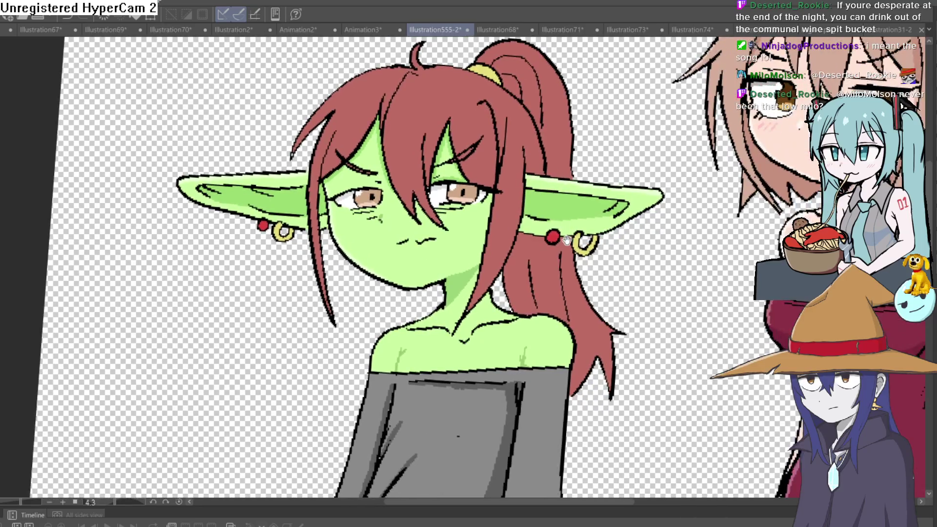
scroll(567, 239, down, 4)
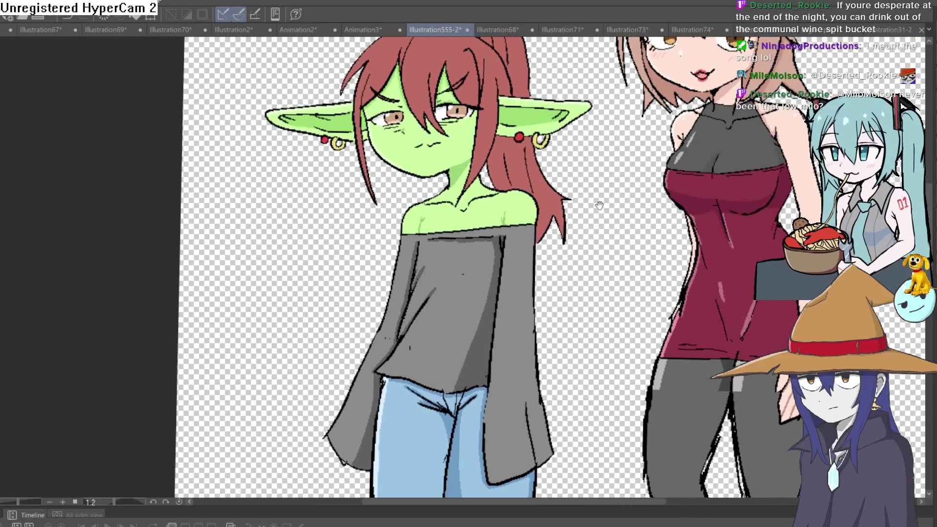
scroll(565, 226, down, 1)
scroll(378, 182, up, 3)
scroll(395, 423, up, 5)
scroll(541, 271, down, 4)
scroll(552, 254, down, 3)
scroll(467, 262, up, 6)
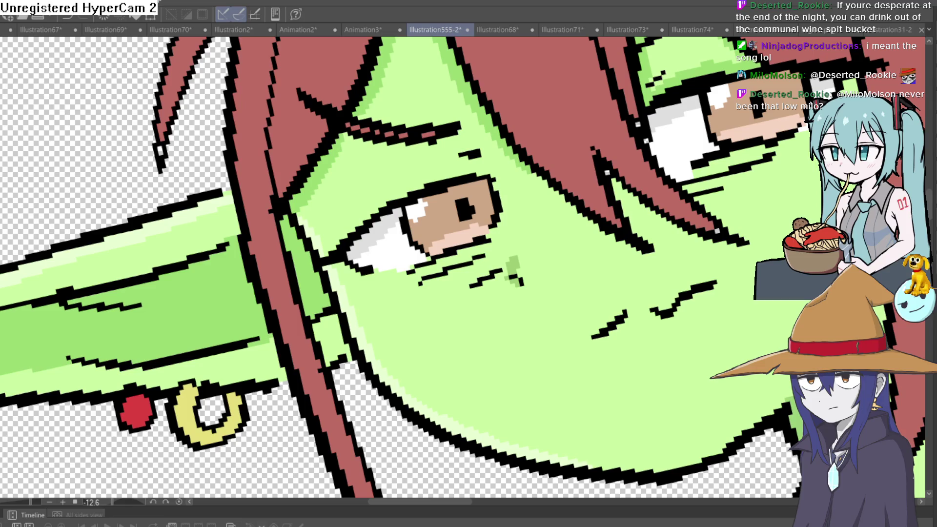
scroll(652, 221, down, 5)
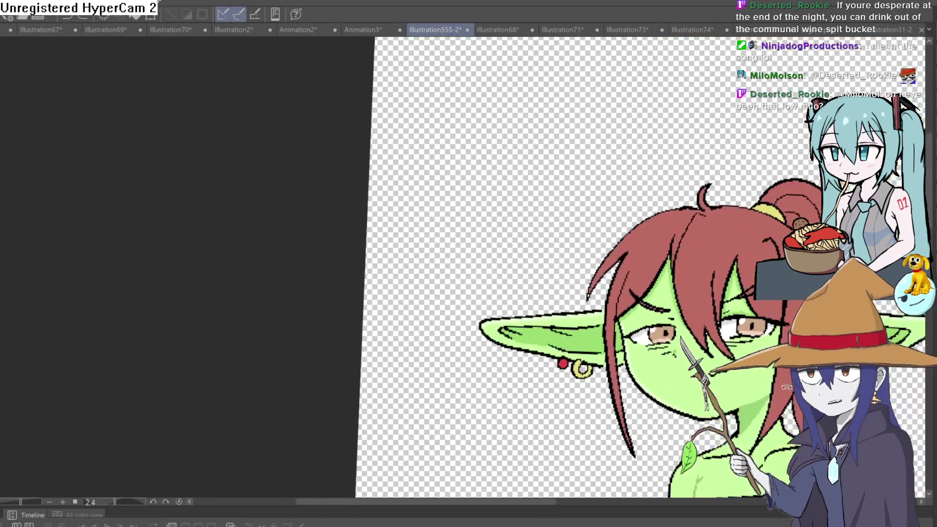
scroll(651, 221, down, 5)
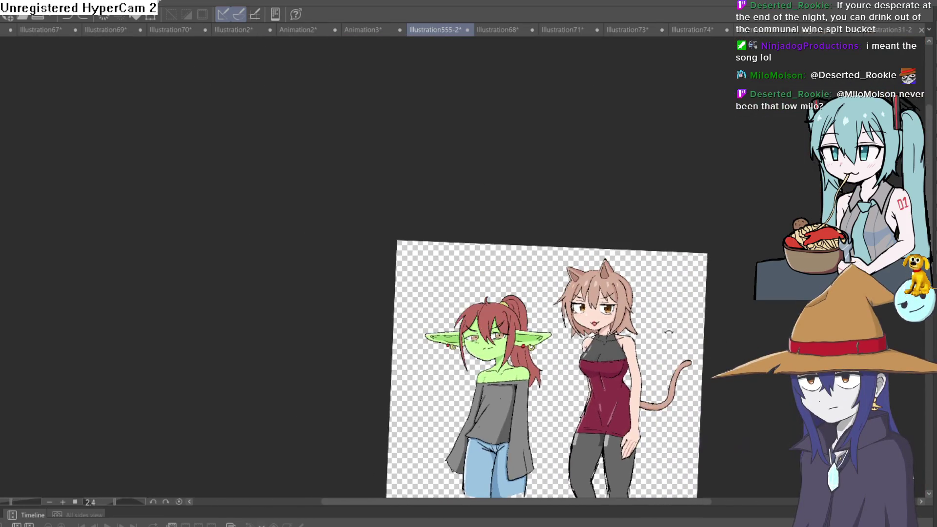
scroll(668, 299, down, 5)
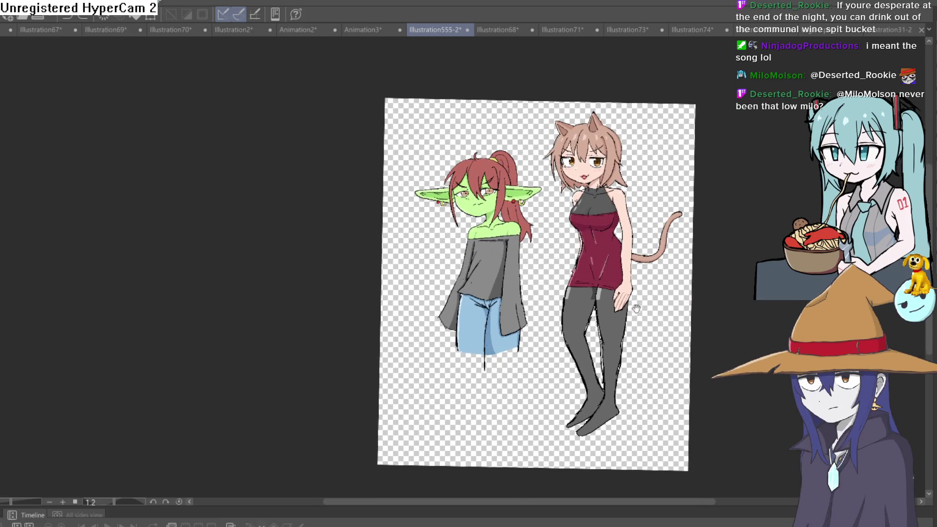
scroll(637, 316, down, 3)
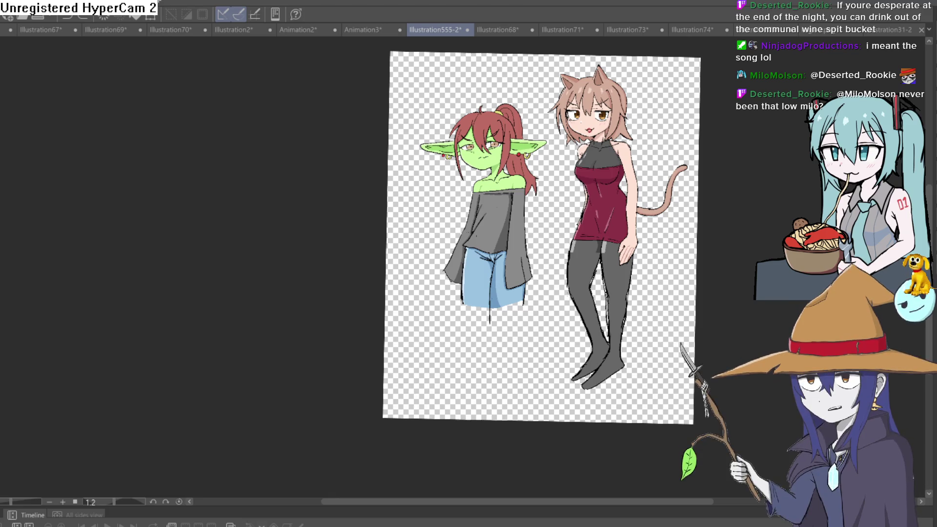
Step: Sketch an ankle line and heel under the right foot, then undo that first attempt
scroll(585, 402, up, 5)
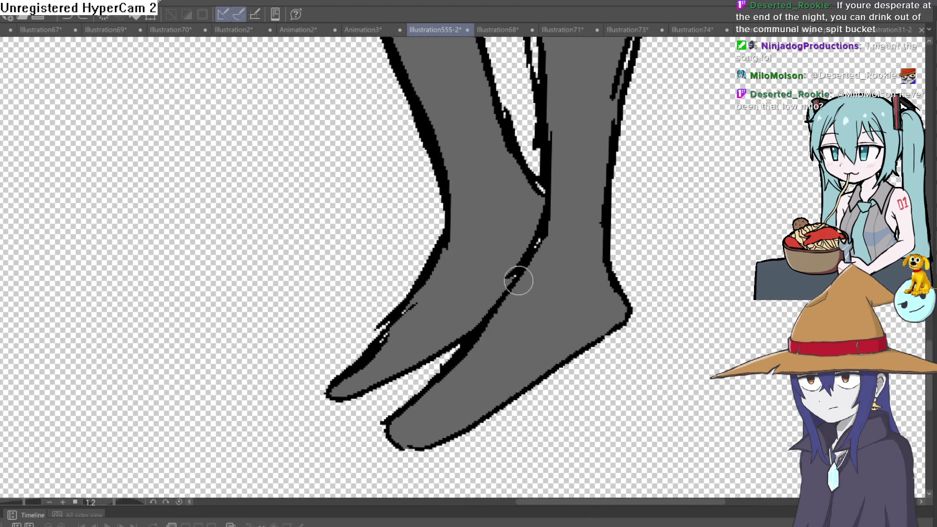
mouse_move(516, 281)
mouse_down()
mouse_move(577, 292)
mouse_move(602, 263)
mouse_up()
mouse_move(637, 330)
mouse_down()
mouse_move(655, 264)
mouse_move(644, 290)
mouse_move(547, 325)
mouse_up()
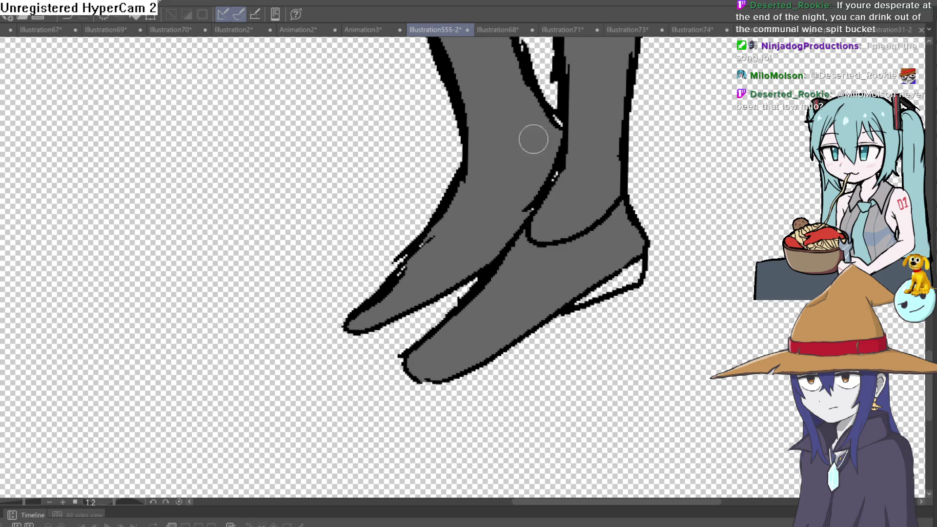
key(ctrl+z)
key(ctrl+z)
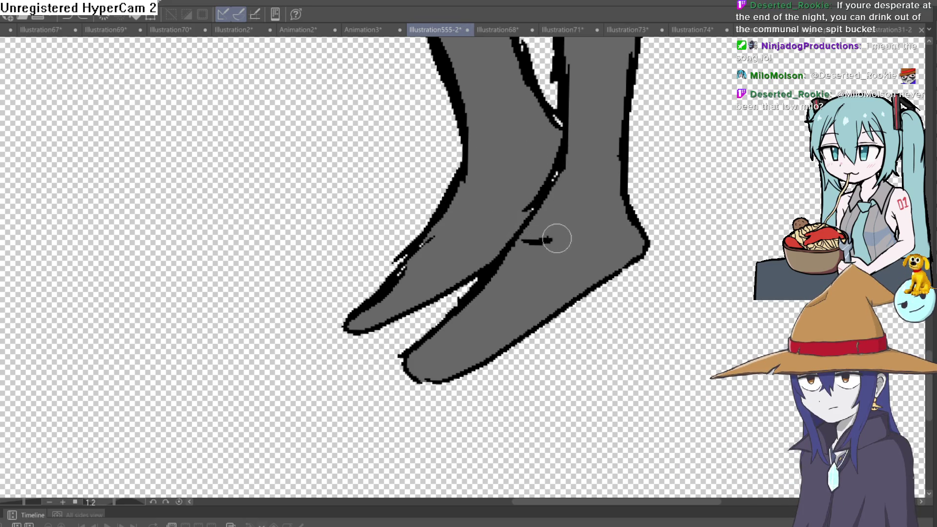
Step: Draw the right shoe's top edge and tall heel, plus the front foot's heel and sole
drag(553, 239, 613, 197)
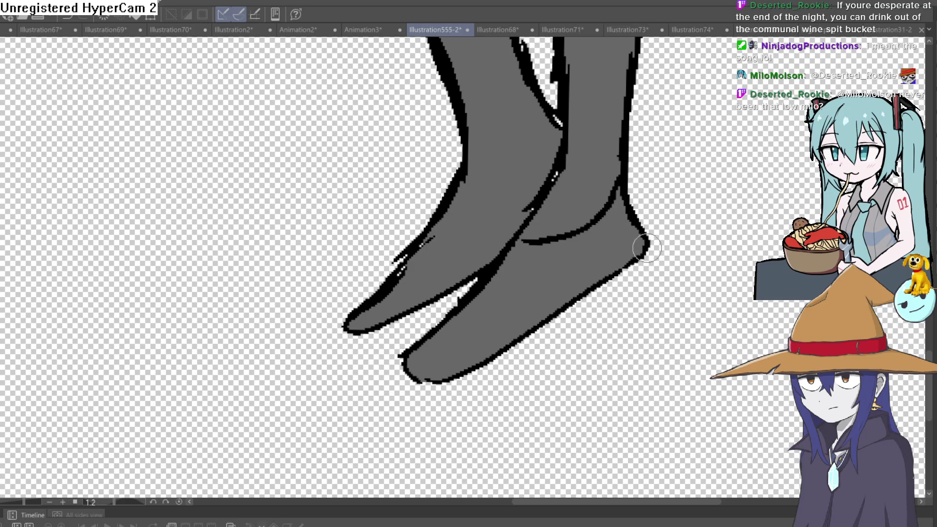
drag(647, 248, 637, 354)
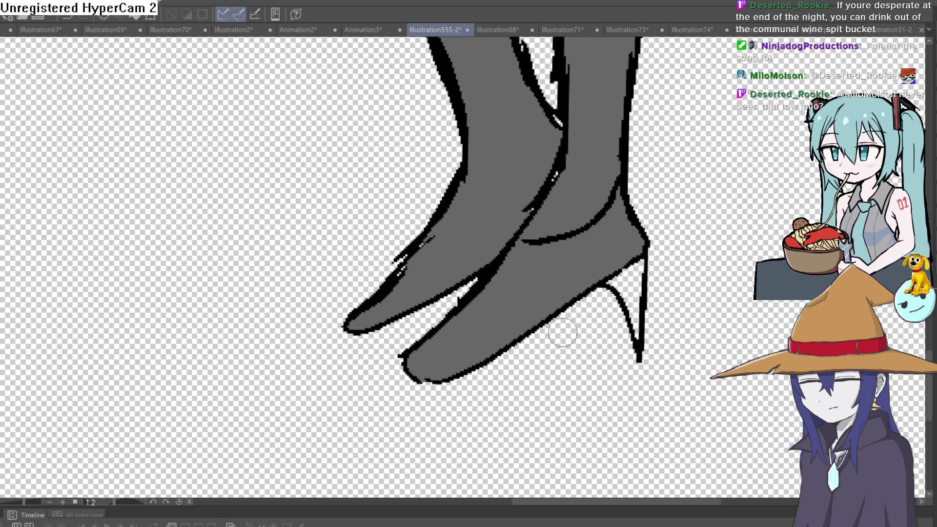
mouse_move(532, 332)
mouse_down()
mouse_move(480, 388)
mouse_move(409, 376)
mouse_up()
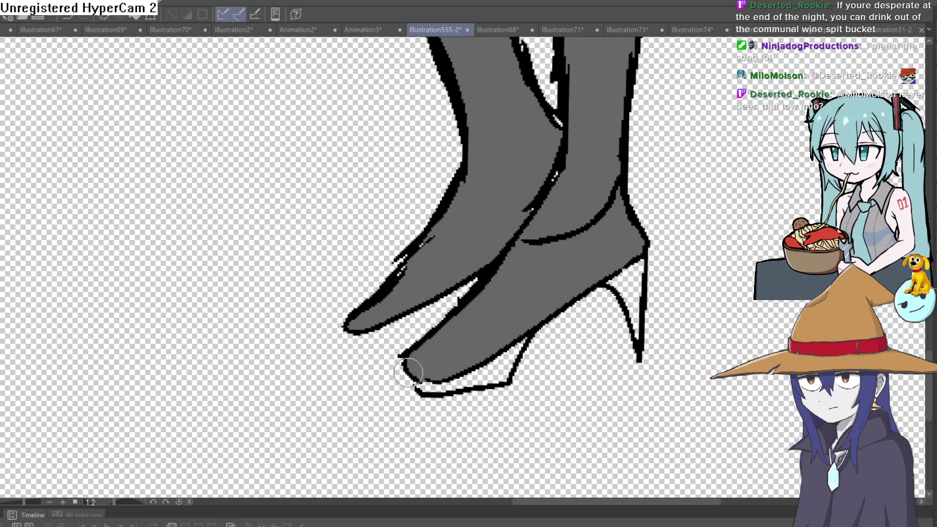
mouse_move(352, 333)
mouse_down()
mouse_move(434, 329)
mouse_move(463, 308)
mouse_up()
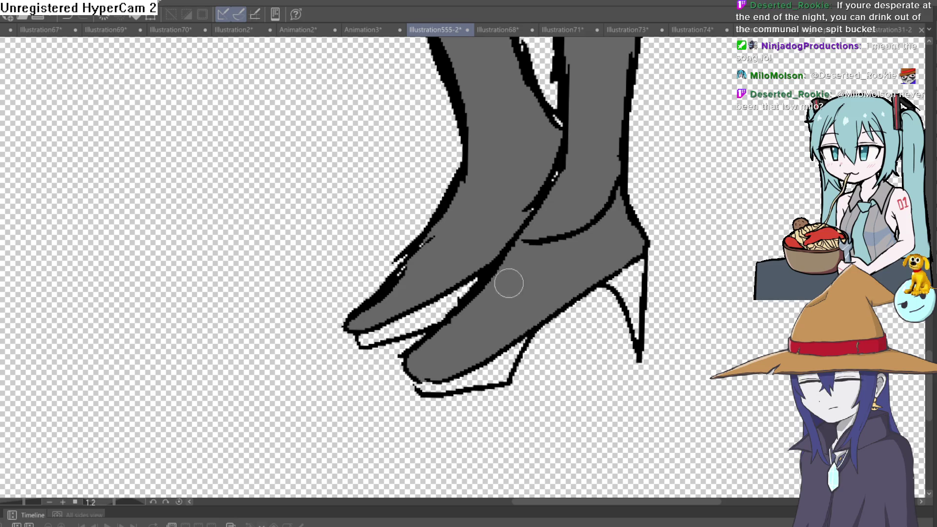
Step: Add an ankle line across the back leg and zoom back out
scroll(660, 229, down, 3)
scroll(634, 268, up, 4)
mouse_move(593, 274)
mouse_down()
mouse_move(564, 276)
mouse_move(502, 251)
mouse_up()
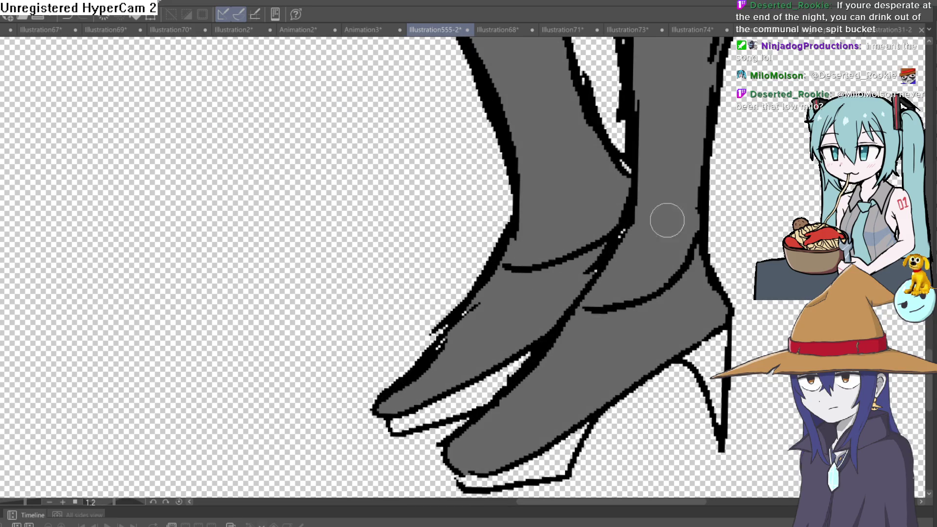
scroll(759, 246, down, 5)
scroll(758, 247, down, 5)
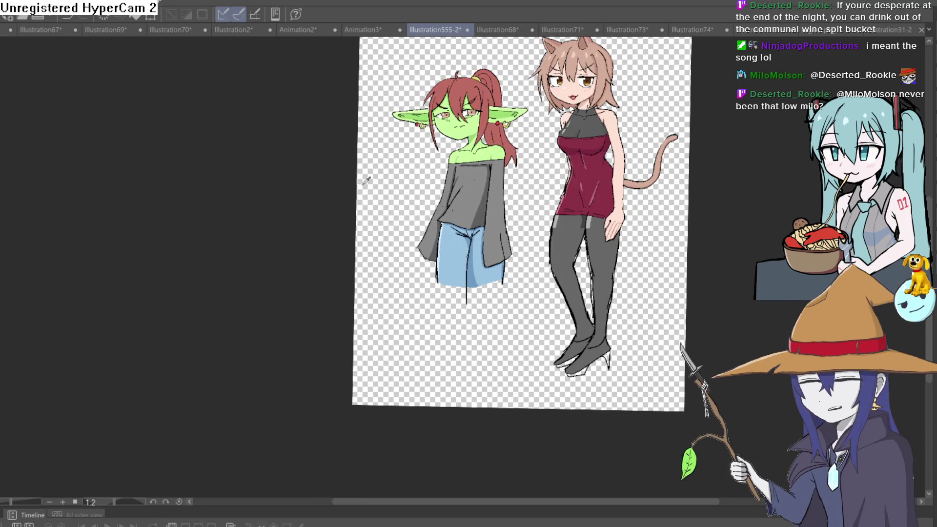
scroll(600, 210, up, 2)
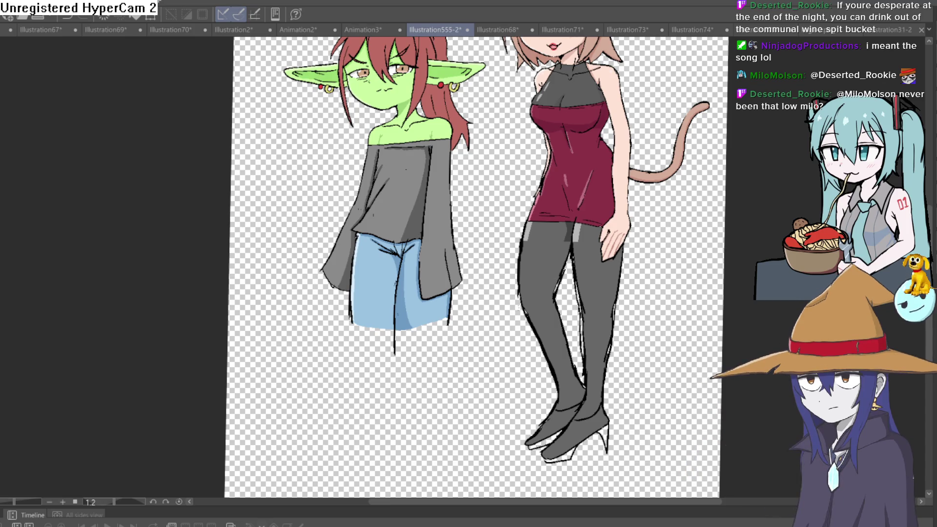
Step: Bucket-fill the front and back shoes pinkish red, then the front sole dark crimson
click(603, 411)
scroll(590, 419, up, 2)
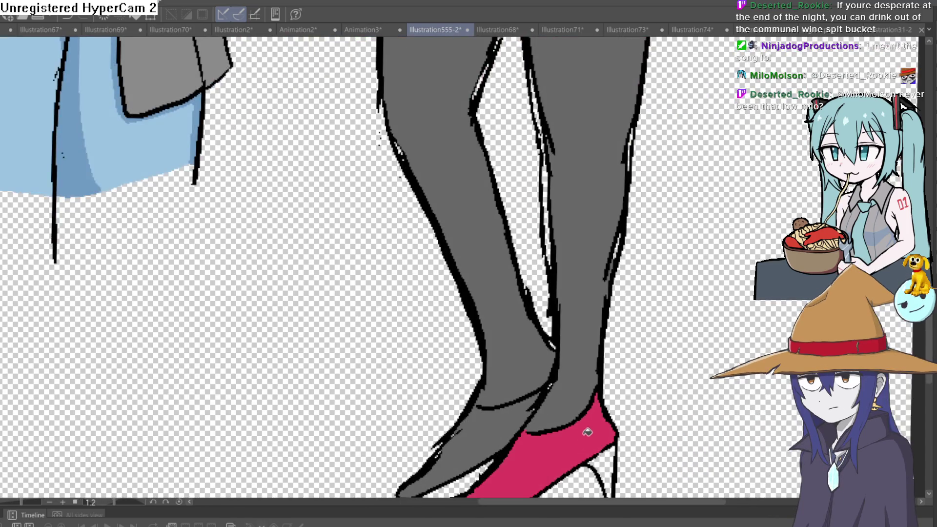
click(556, 365)
scroll(487, 351, up, 1)
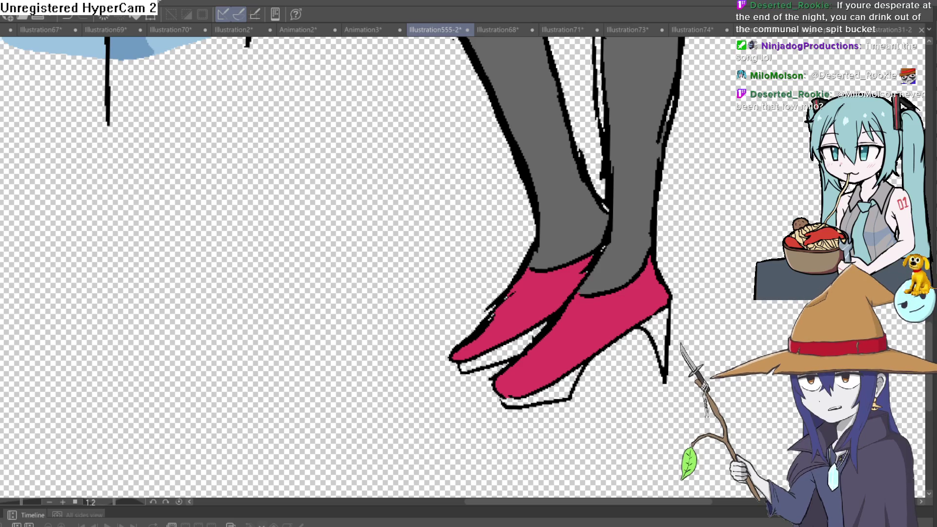
click(562, 387)
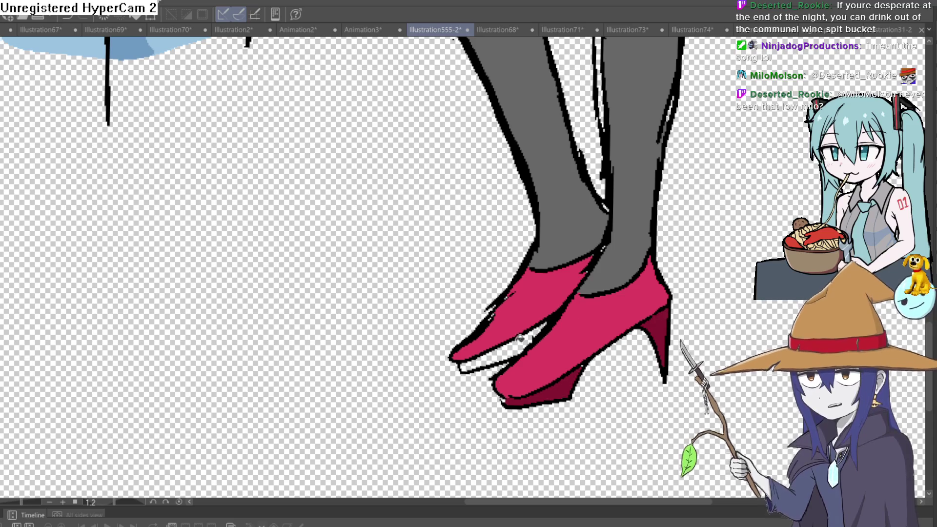
scroll(649, 351, down, 3)
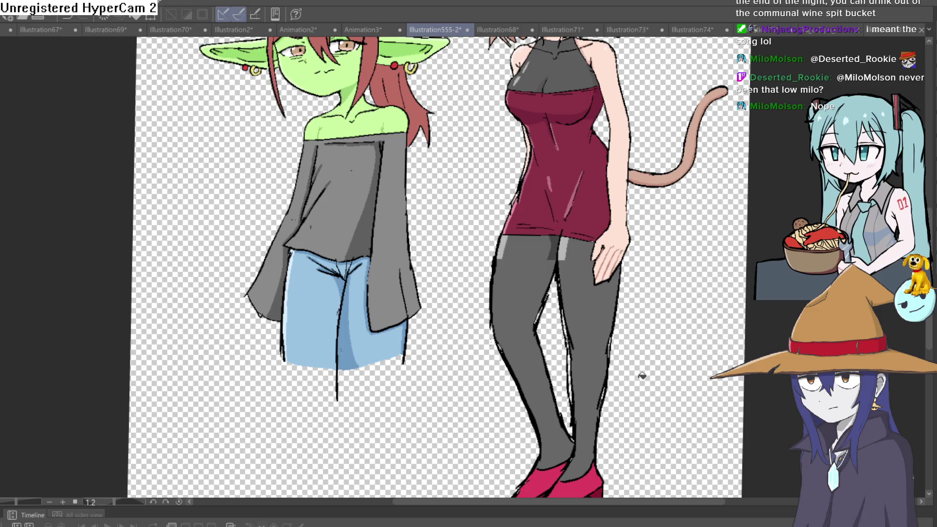
scroll(566, 263, down, 2)
scroll(646, 225, up, 3)
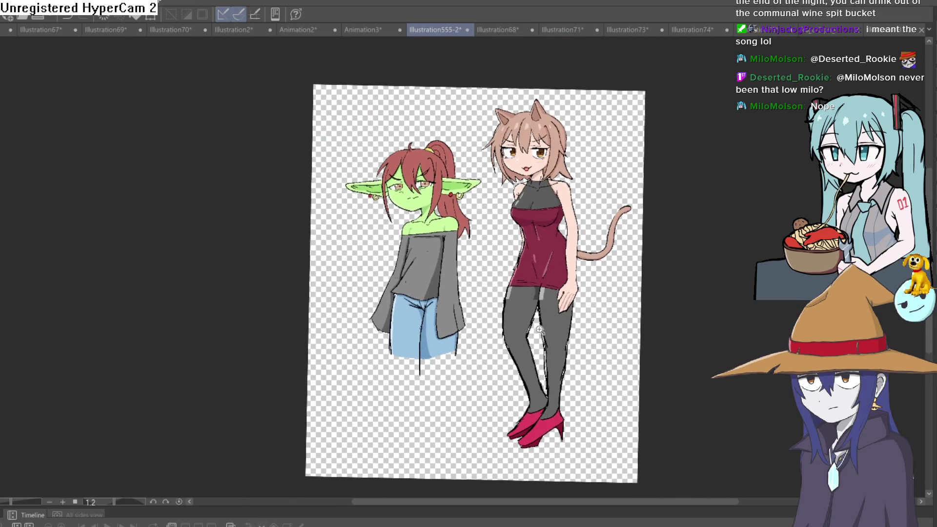
scroll(632, 220, down, 1)
mouse_move(631, 220)
mouse_down()
mouse_move(558, 267)
mouse_move(555, 461)
mouse_up()
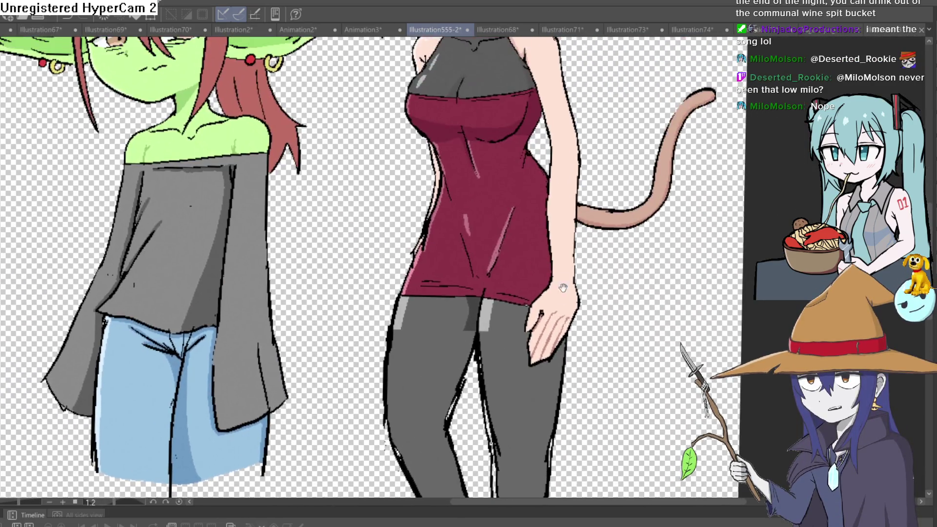
drag(549, 197, 548, 329)
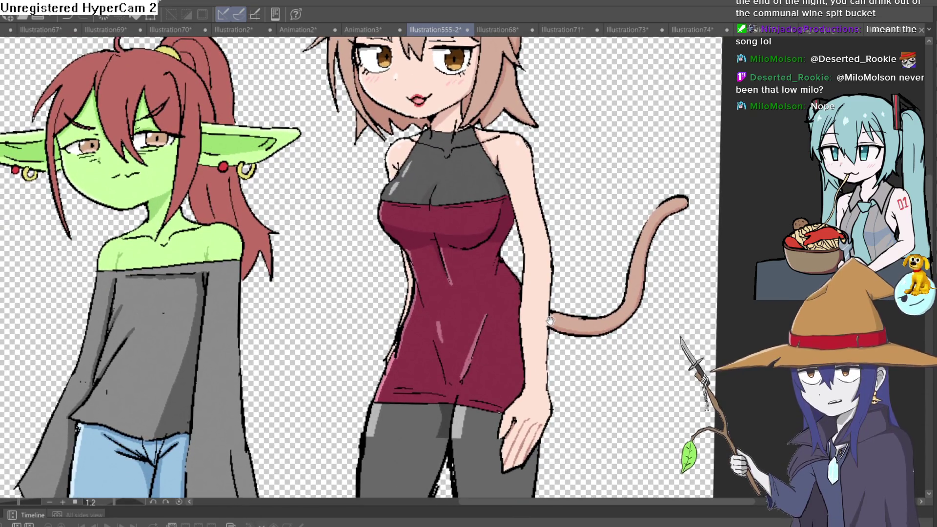
scroll(548, 329, down, 1)
mouse_move(548, 328)
mouse_down()
mouse_move(547, 356)
mouse_move(549, 257)
mouse_move(557, 289)
mouse_move(541, 330)
mouse_up()
scroll(557, 287, down, 2)
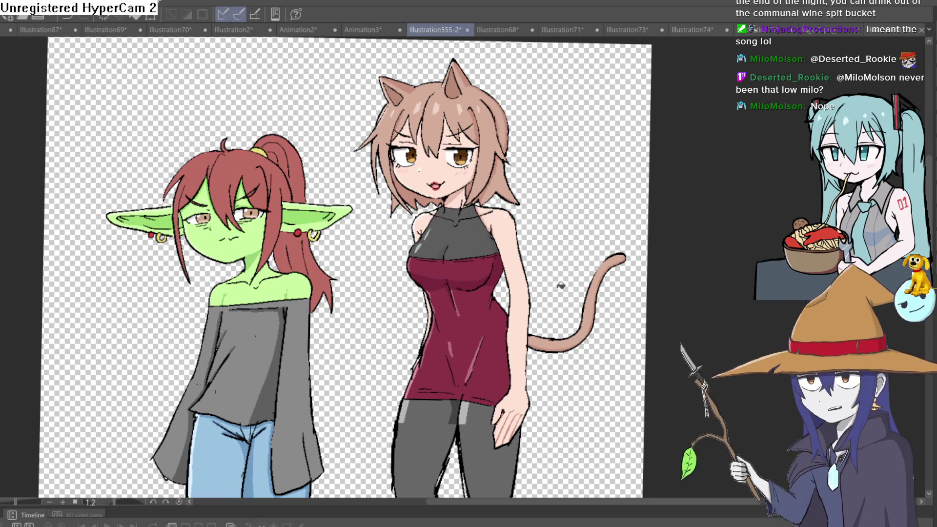
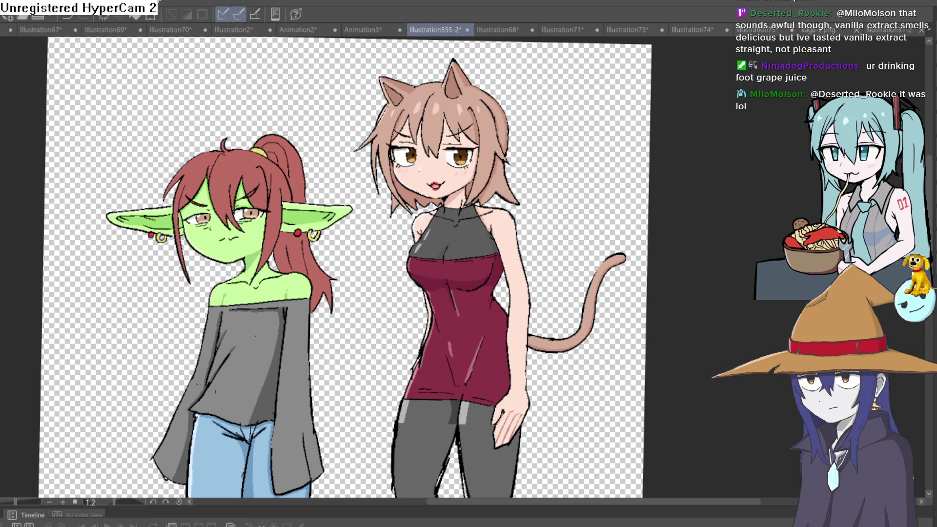
Step: Glance at the room scene, then zoom and pan across the goblin and cat girl drawing
click(518, 29)
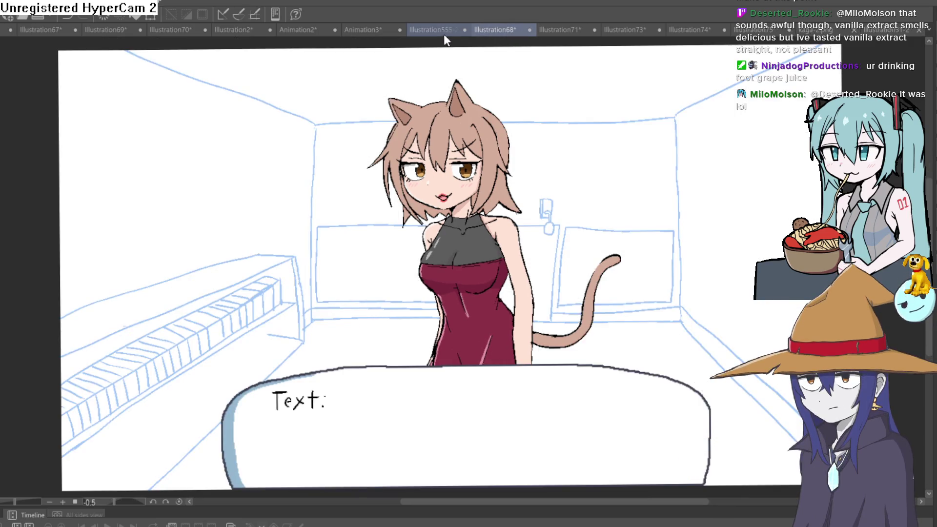
click(442, 30)
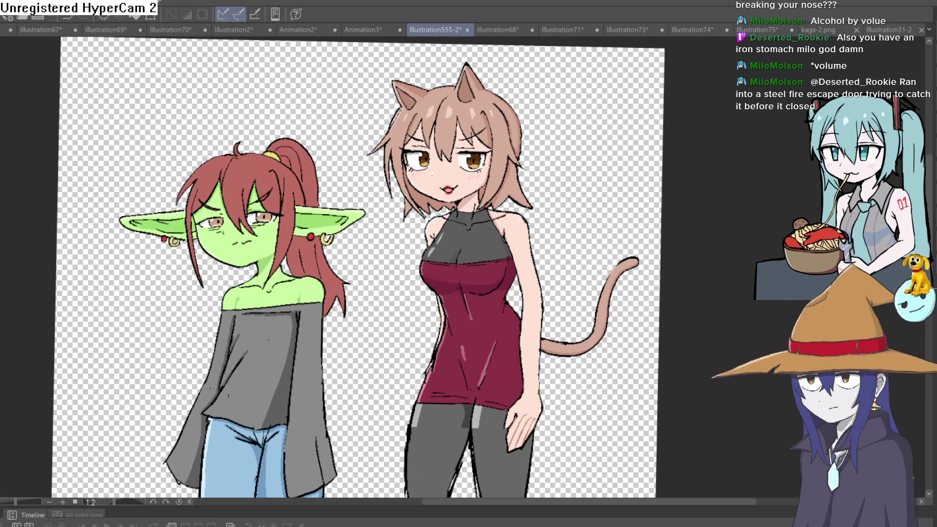
click(553, 224)
click(556, 192)
scroll(556, 192, down, 2)
mouse_move(556, 192)
mouse_down()
mouse_move(634, 210)
mouse_move(654, 224)
mouse_move(678, 221)
mouse_up()
scroll(678, 220, down, 1)
Step: Step through Illustration68 and Illustration71 to Illustration73, reposition it, and undo the light shading
click(508, 30)
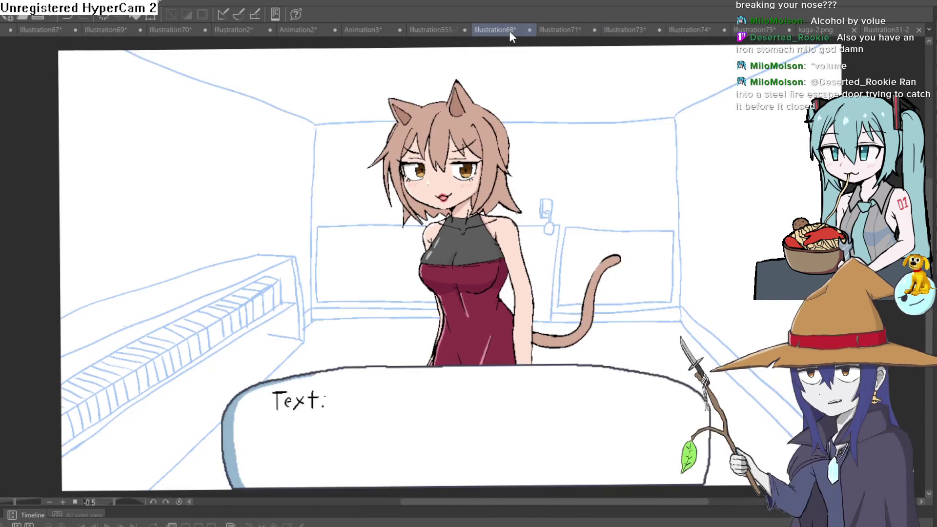
click(551, 32)
click(639, 31)
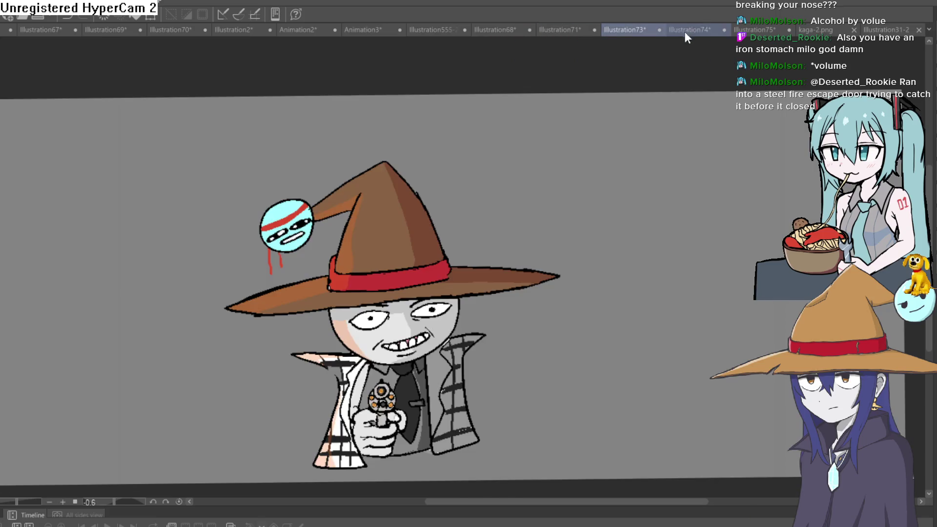
mouse_move(603, 231)
mouse_down()
mouse_move(608, 192)
mouse_move(592, 200)
mouse_up()
scroll(470, 237, up, 3)
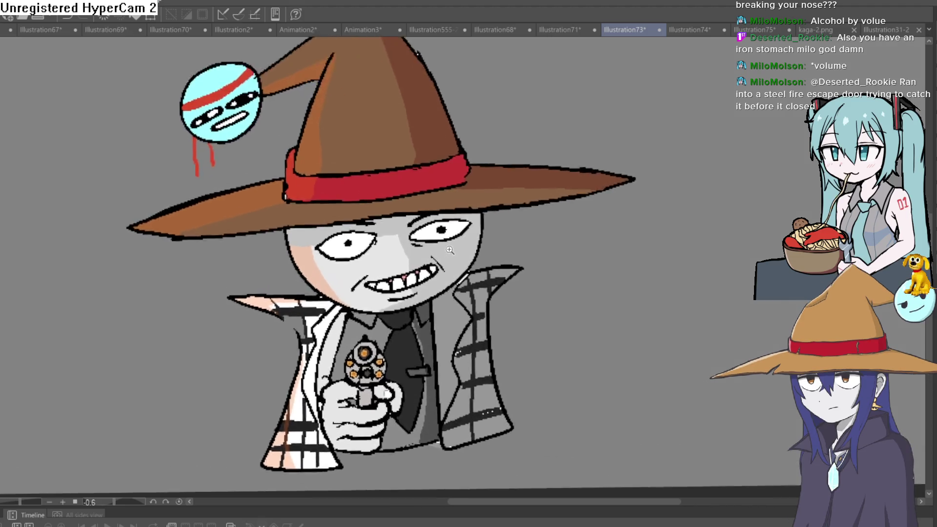
scroll(470, 237, down, 2)
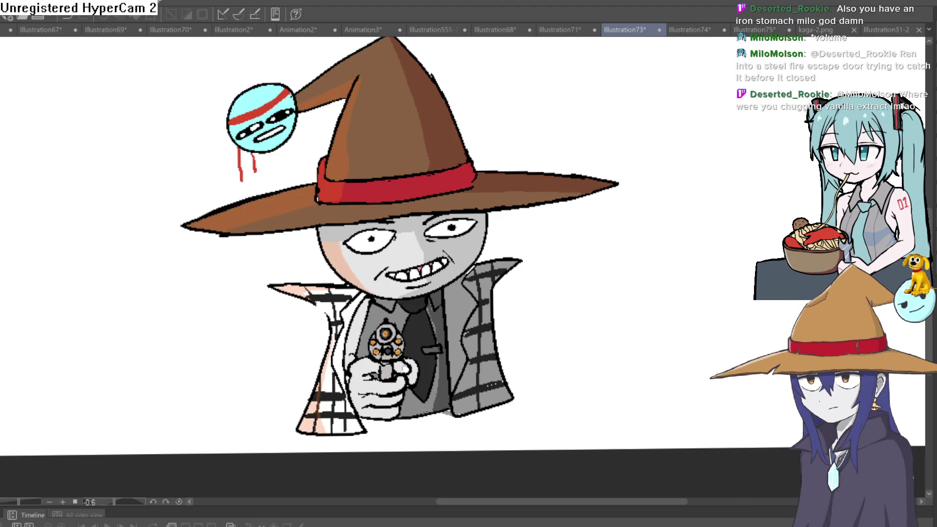
key(ctrl+z)
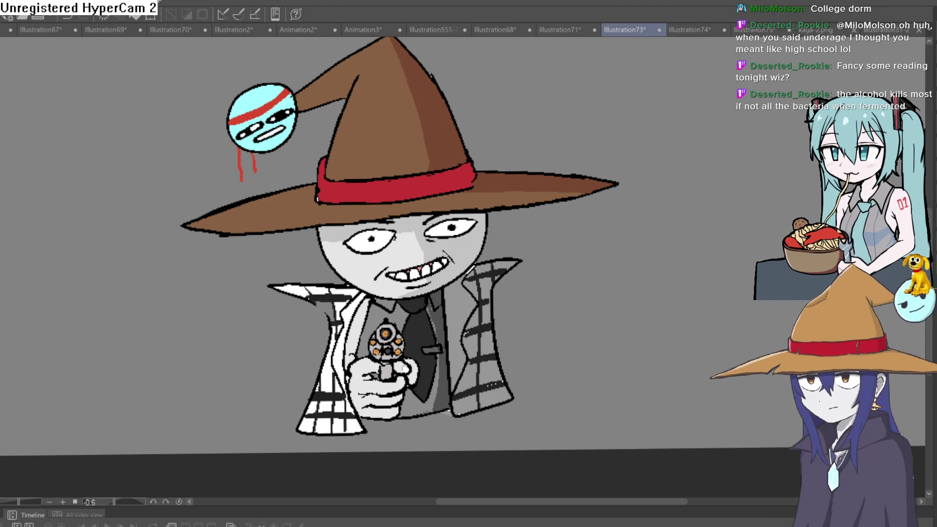
Step: Cycle through Illustration74, kaga-2.png, Illustration31-2, Illustration71 and Illustration68 back to Illustration555-2, then recentre it
click(692, 29)
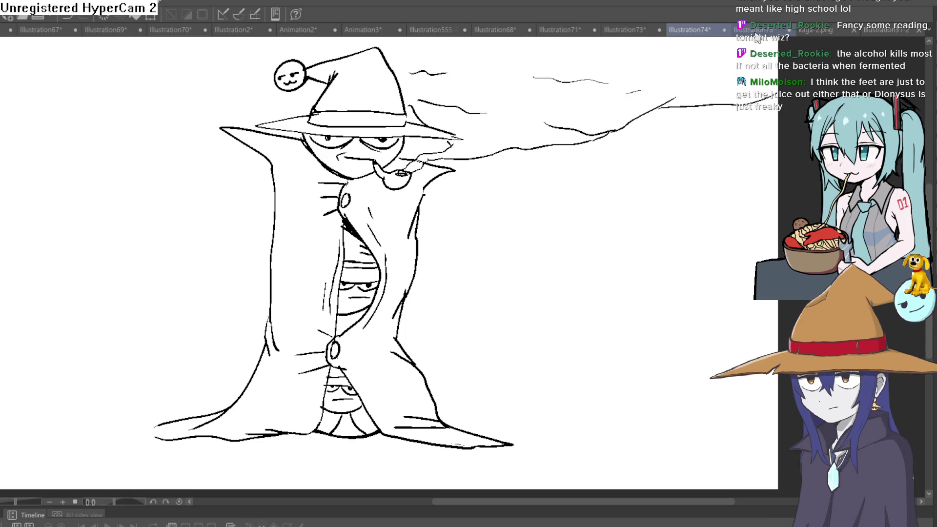
click(816, 30)
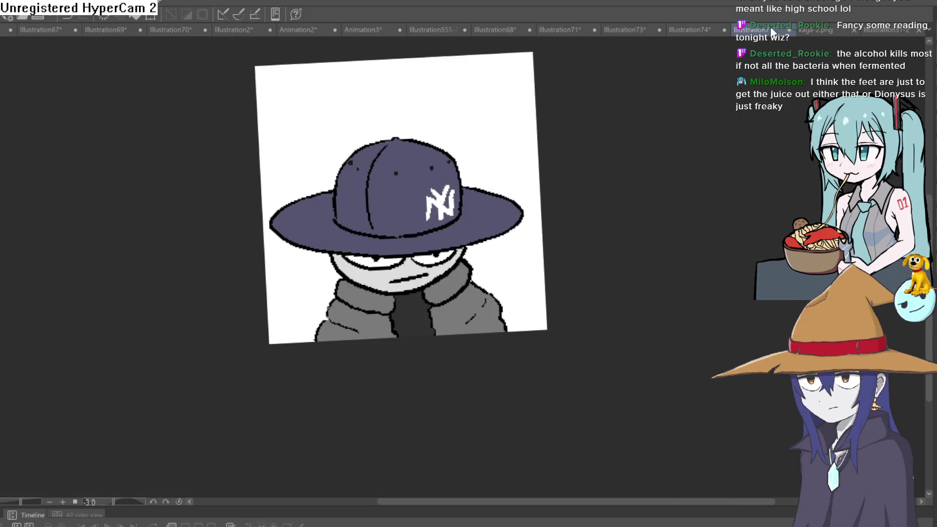
click(814, 30)
click(902, 31)
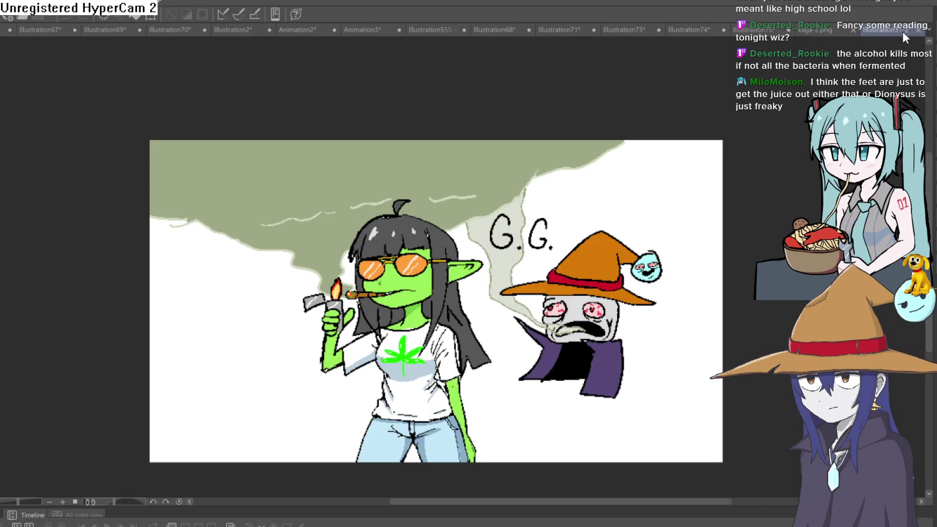
click(578, 29)
click(496, 28)
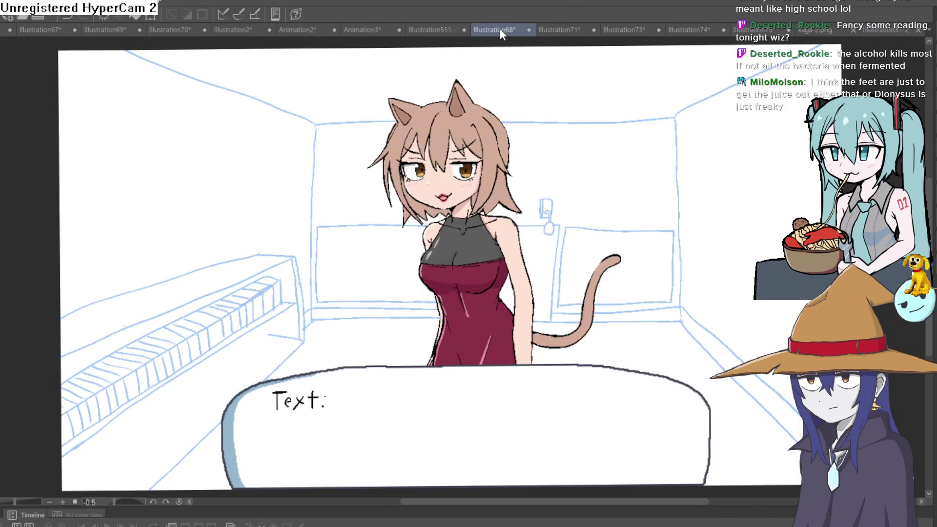
click(432, 29)
mouse_move(598, 257)
mouse_down()
mouse_move(565, 258)
mouse_move(551, 234)
mouse_up()
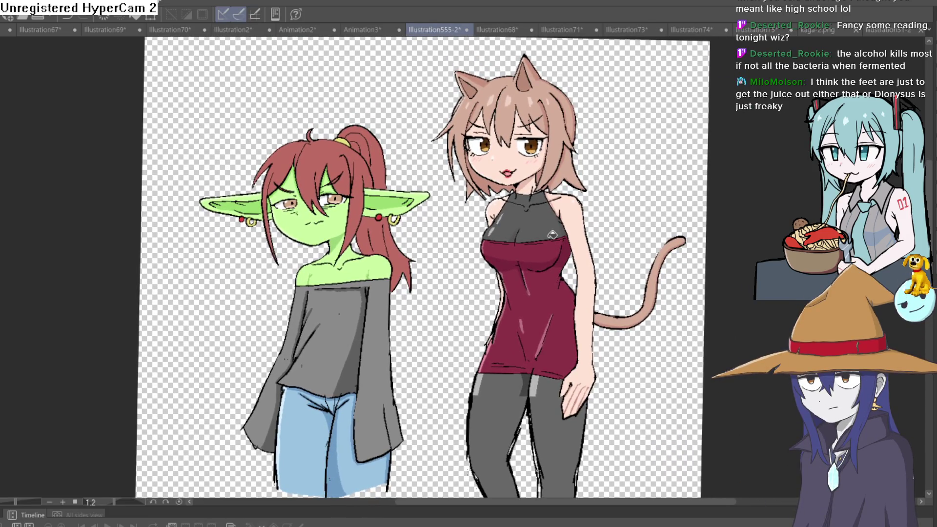
scroll(439, 287, up, 5)
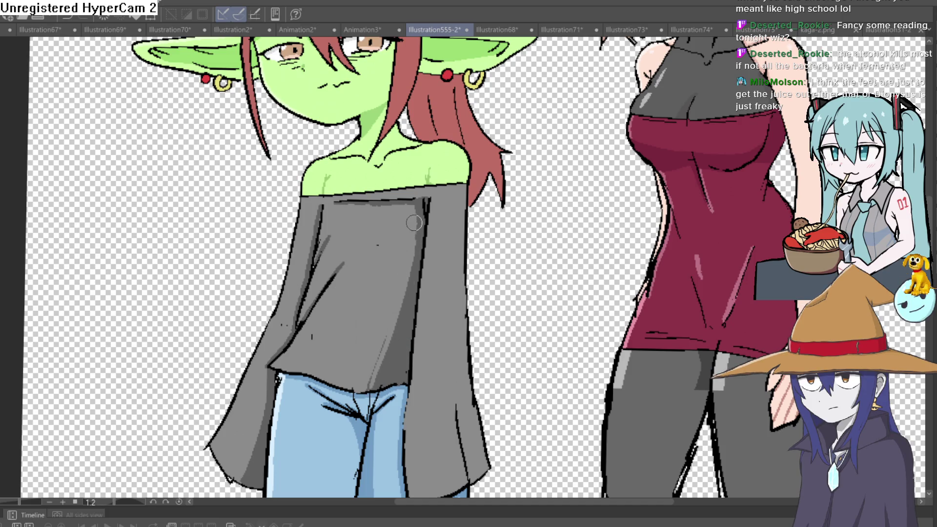
drag(403, 307, 371, 383)
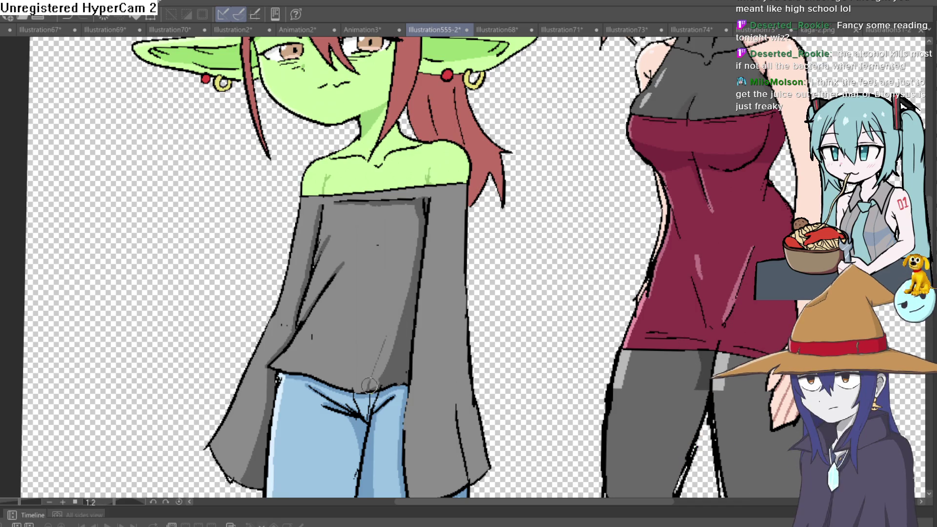
key(ctrl+0)
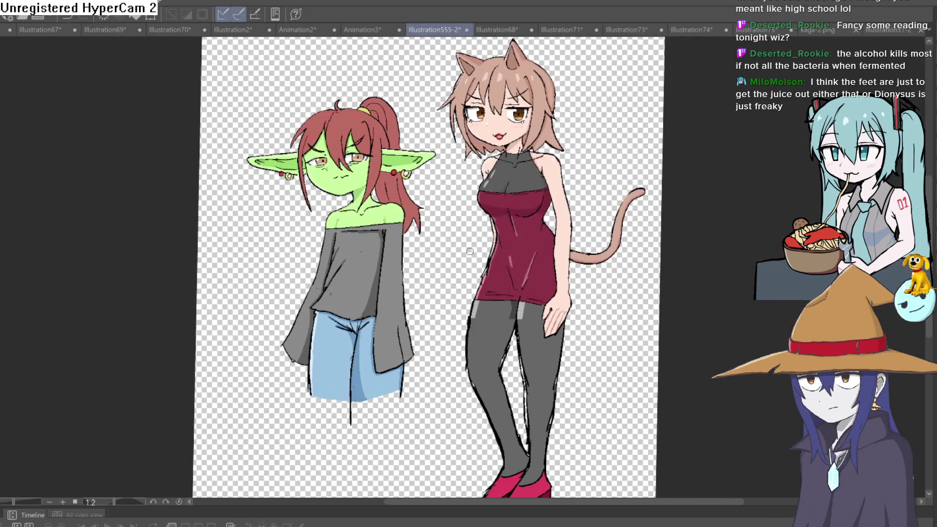
key(ctrl+v)
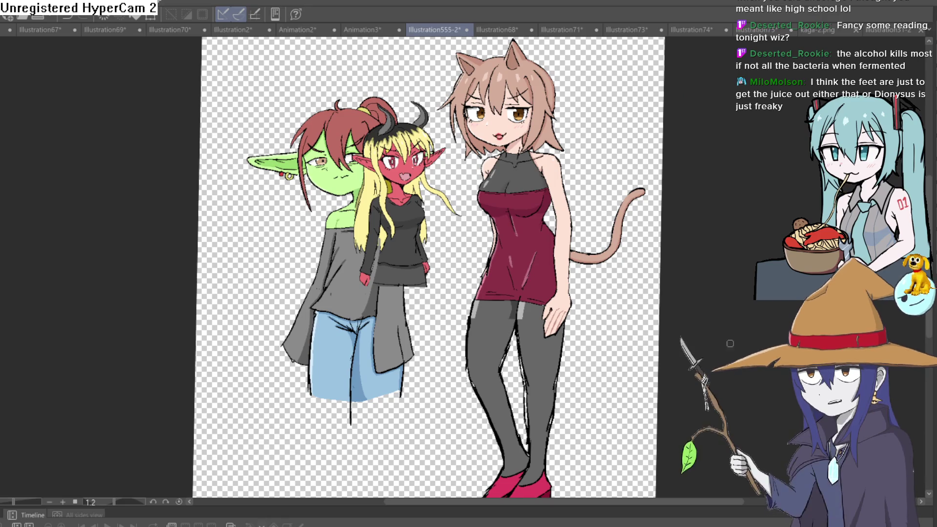
drag(366, 285, 469, 329)
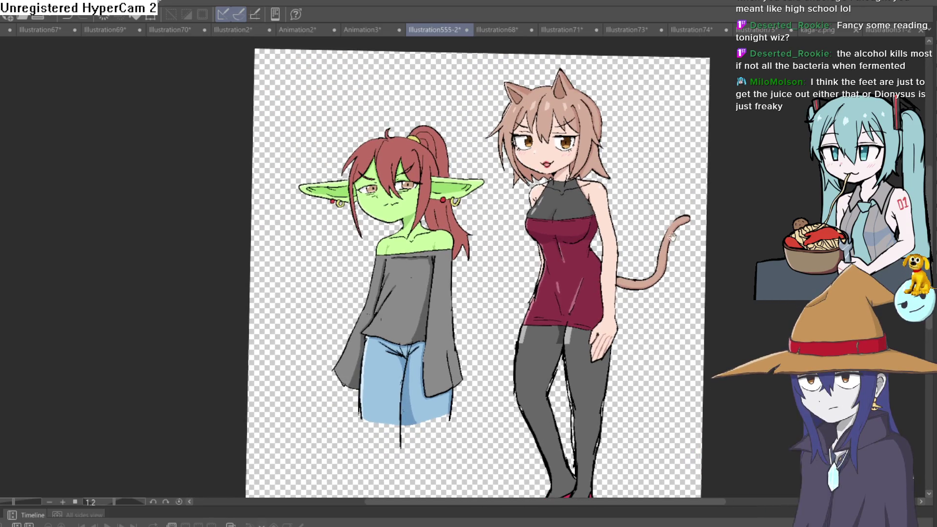
Step: Shift the view of the goblin and cat girl canvas slightly left
drag(675, 232, 655, 241)
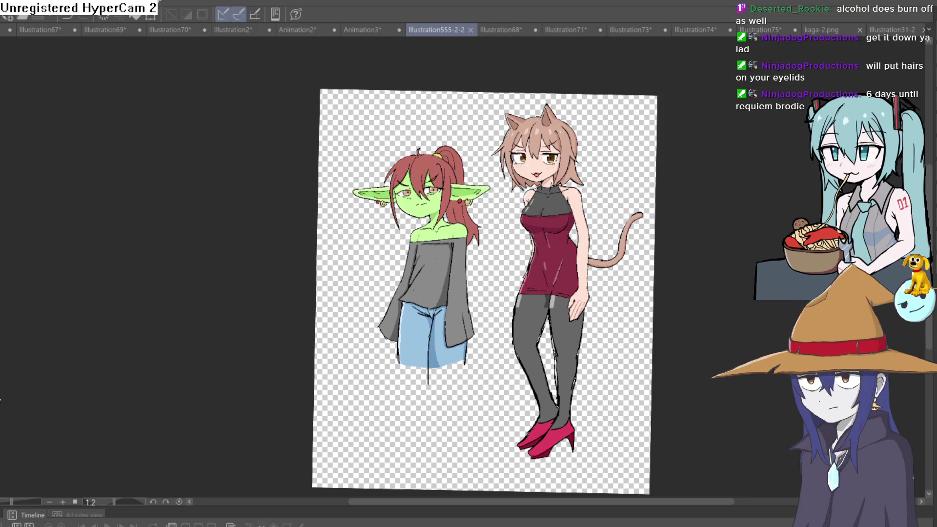
key(ctrl+alt+c)
drag(655, 293, 489, 316)
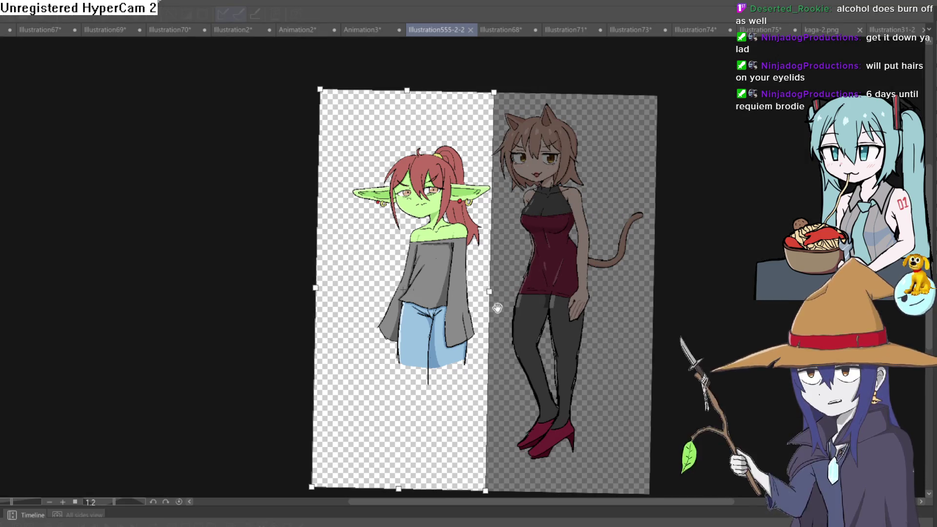
key(Return)
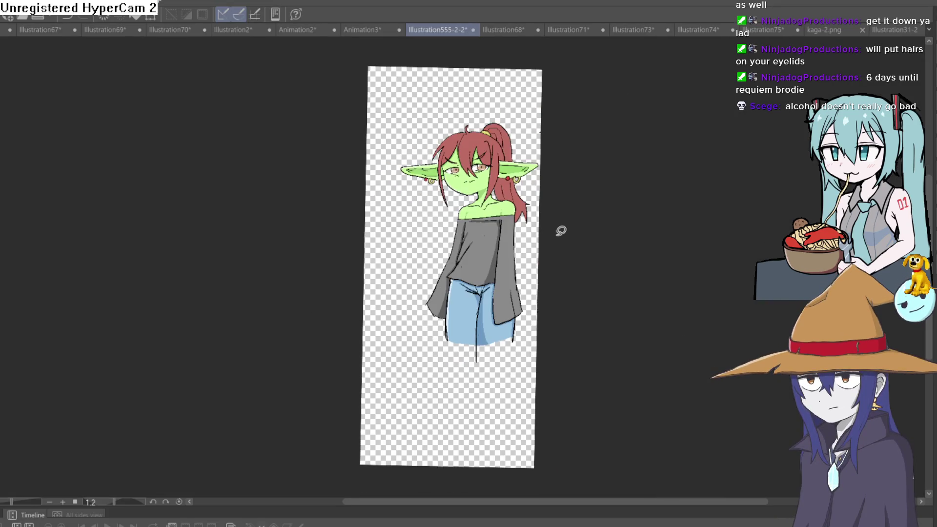
scroll(556, 244, up, 3)
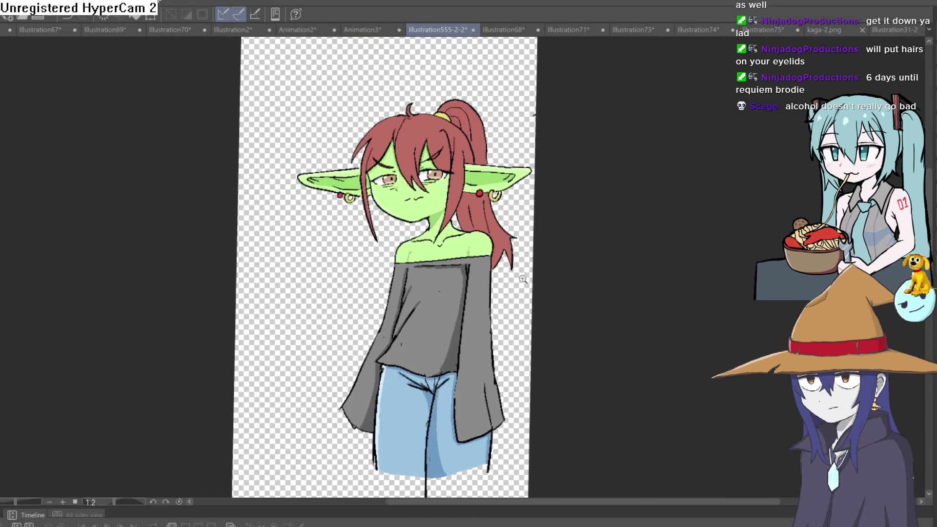
scroll(523, 279, down, 2)
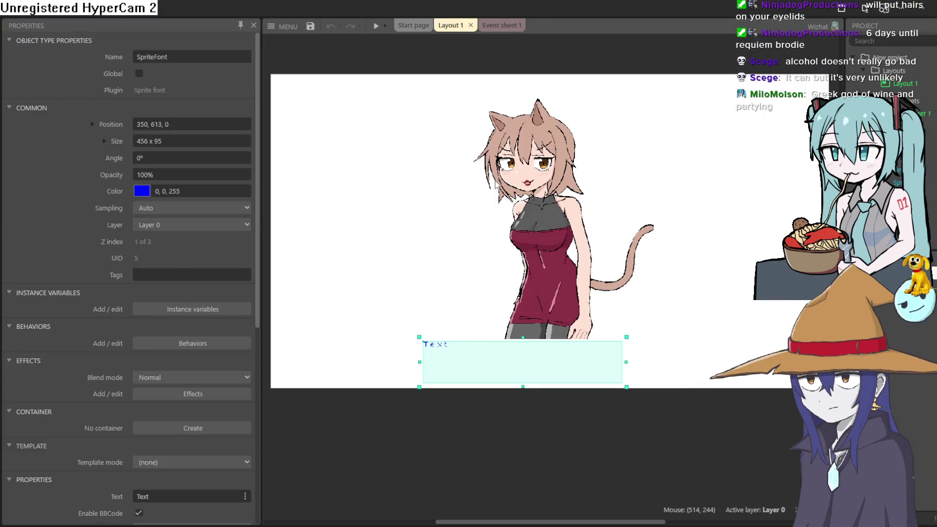
Step: Double-click the empty layout to bring up the Create new object type dialog
double_click(345, 200)
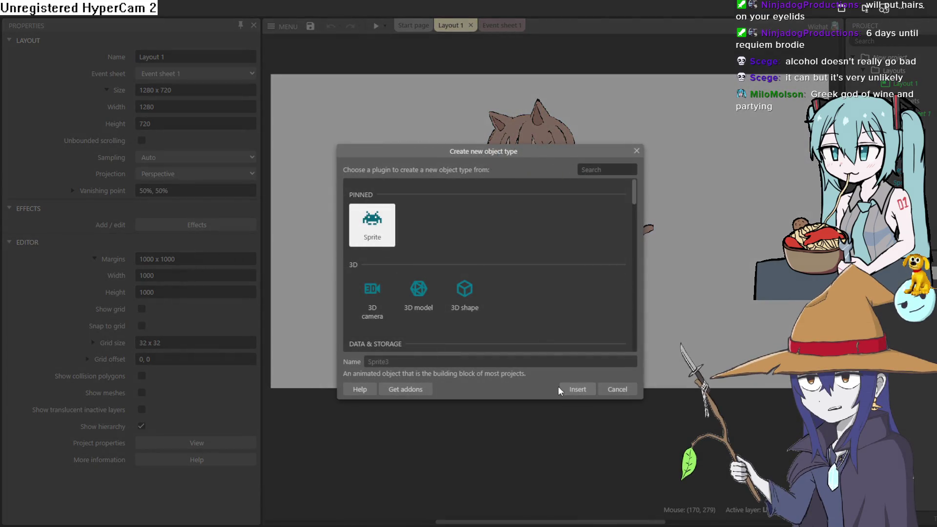
Step: Insert a Sprite with the goblin drawing, crop it to 378 x 650, and place it in the layout
click(560, 389)
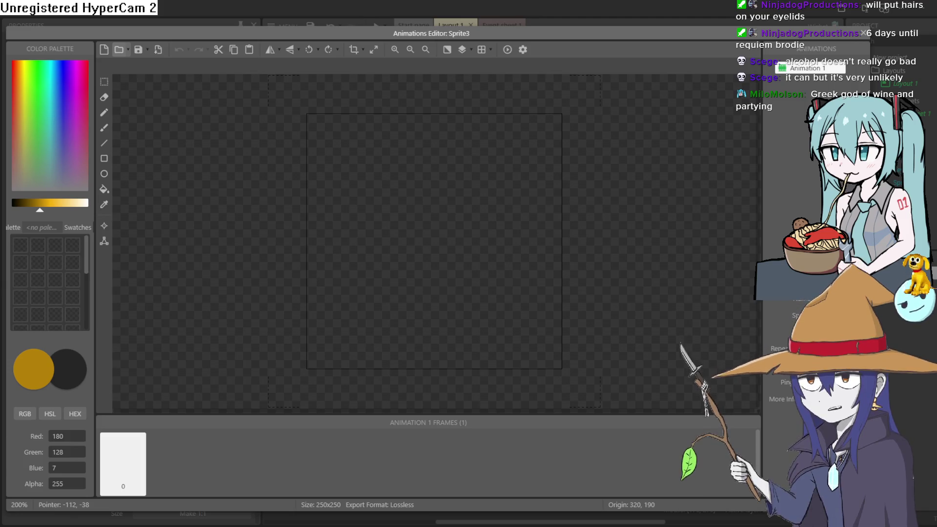
scroll(522, 201, down, 5)
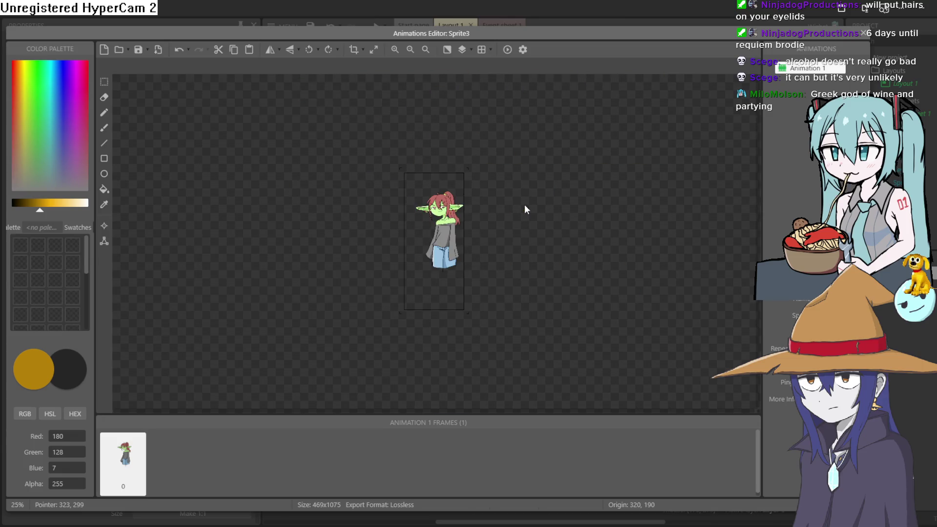
scroll(521, 208, up, 1)
click(354, 50)
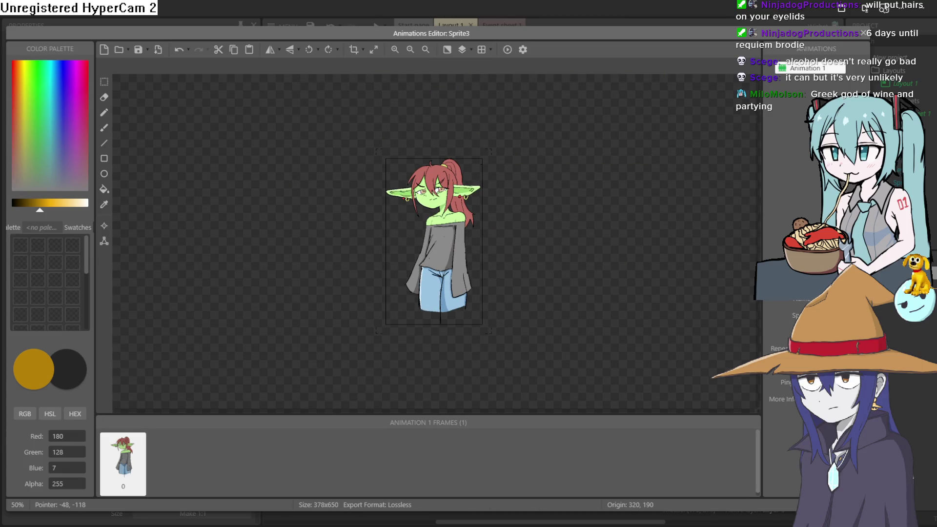
key(Escape)
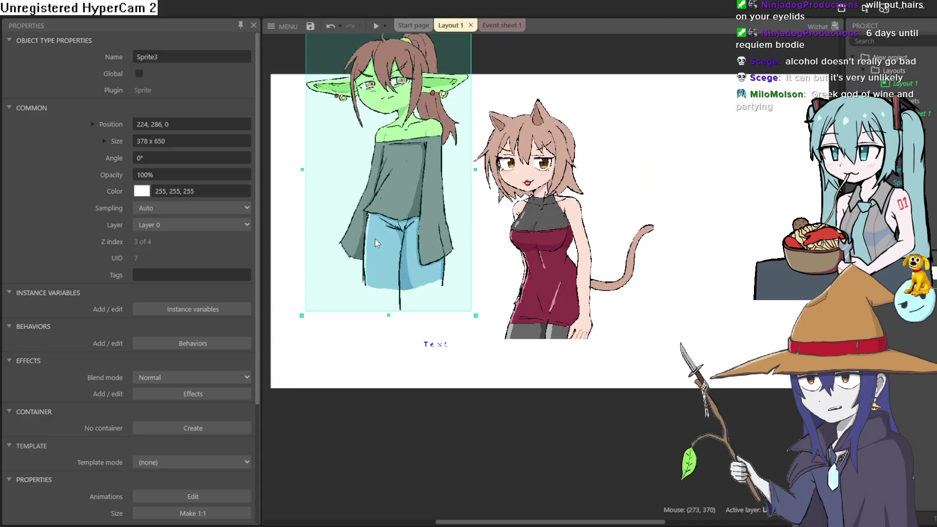
drag(395, 313, 398, 383)
Step: Position the goblin at about 237, 631 on the left and the cat girl at 1007, 434 on the right
click(569, 284)
mouse_move(570, 283)
mouse_down()
mouse_move(573, 337)
mouse_move(567, 329)
mouse_up()
mouse_move(396, 411)
mouse_down()
mouse_move(406, 452)
mouse_move(399, 424)
mouse_up()
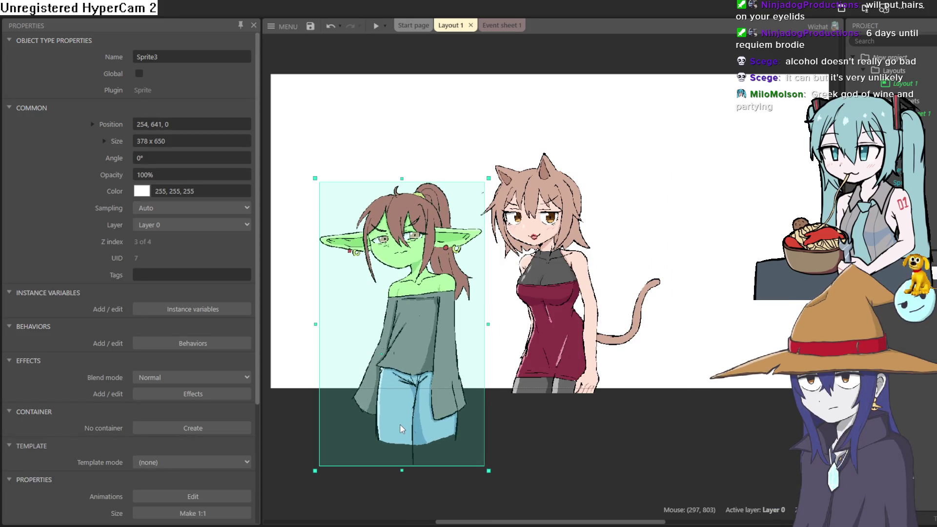
mouse_move(543, 319)
mouse_down()
mouse_move(544, 307)
mouse_move(541, 317)
mouse_up()
drag(437, 428, 445, 434)
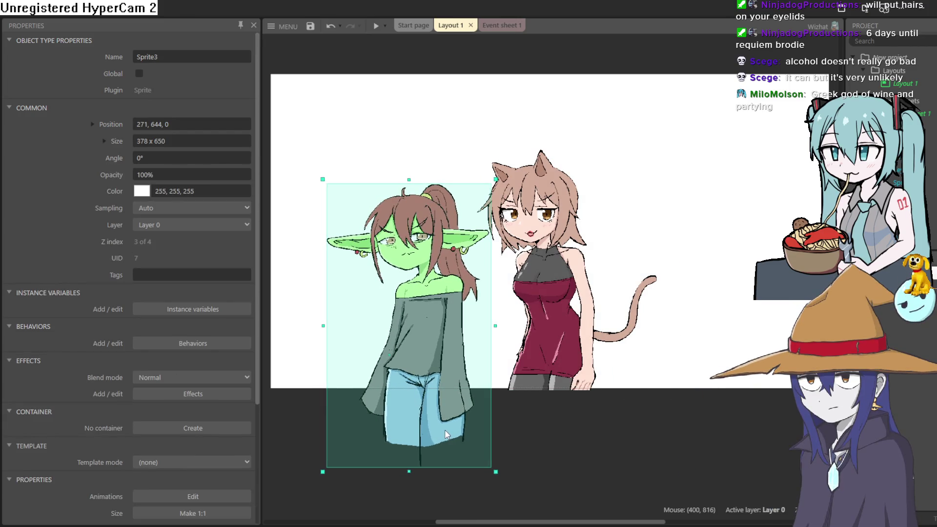
mouse_move(542, 350)
mouse_down()
mouse_move(649, 306)
mouse_move(601, 359)
mouse_move(598, 350)
mouse_move(679, 343)
mouse_move(696, 352)
mouse_up()
drag(430, 361, 414, 354)
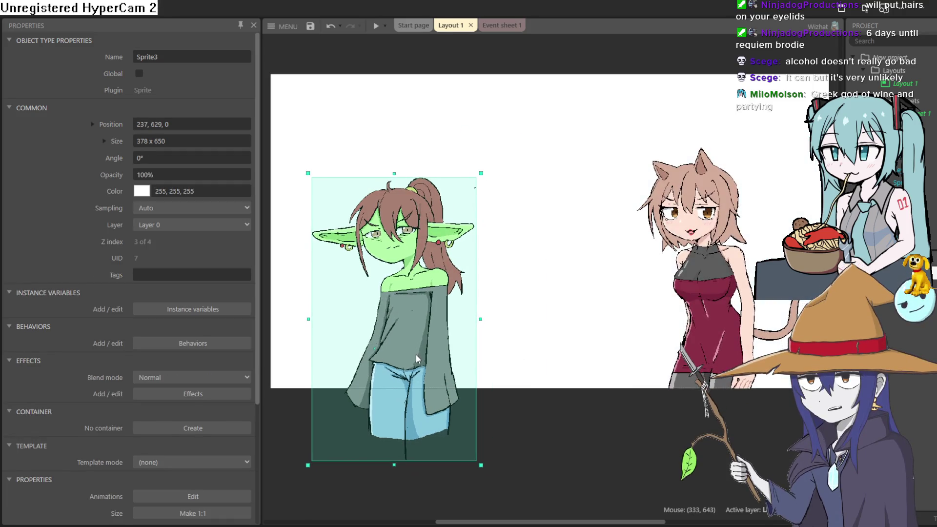
mouse_move(710, 312)
mouse_down()
mouse_move(591, 308)
mouse_move(727, 309)
mouse_up()
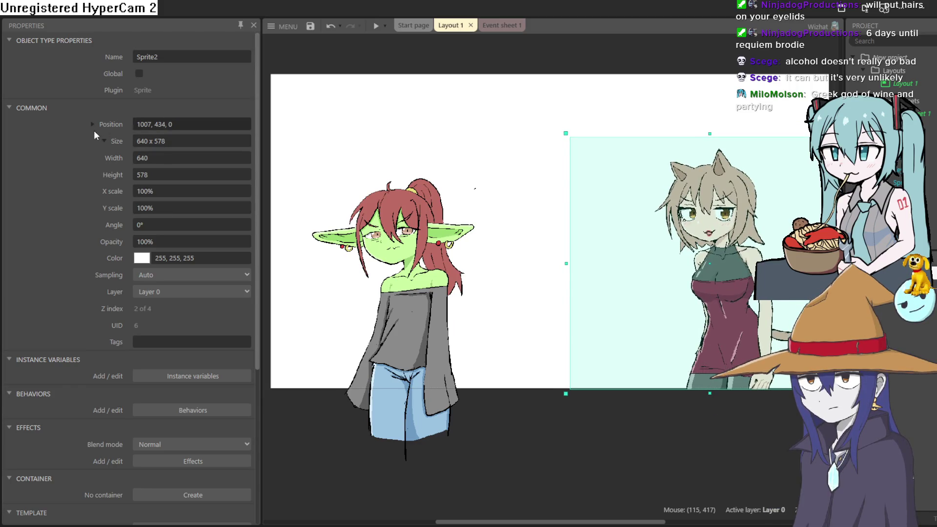
Step: Enter a negative height for the cat girl sprite in Properties
click(92, 124)
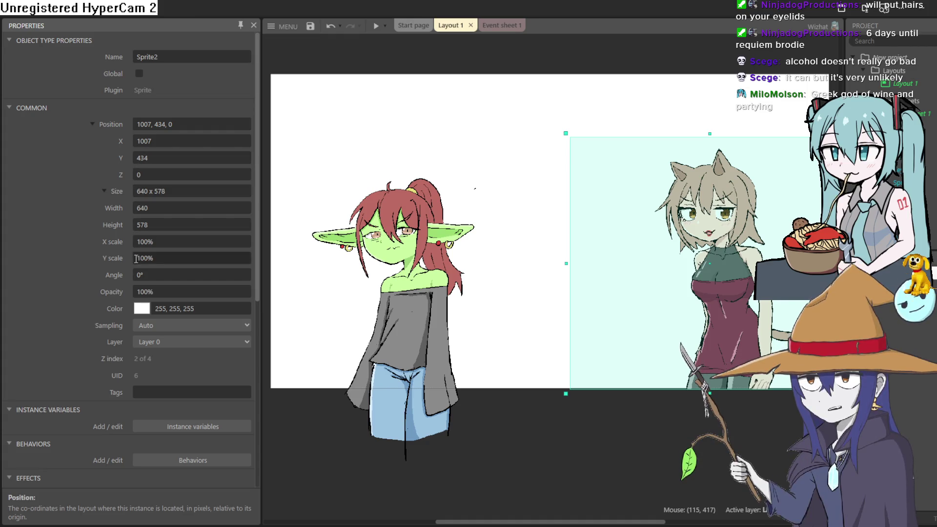
click(136, 224)
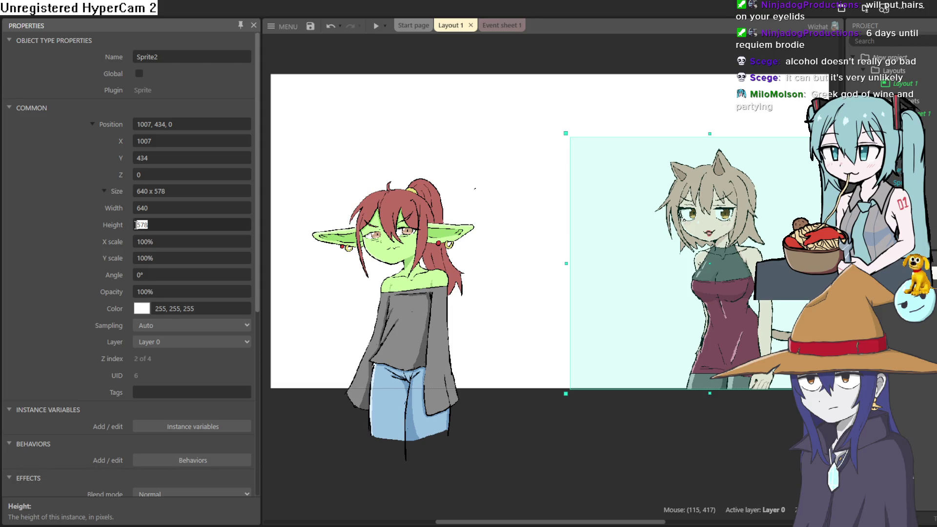
text(-)
key(Tab)
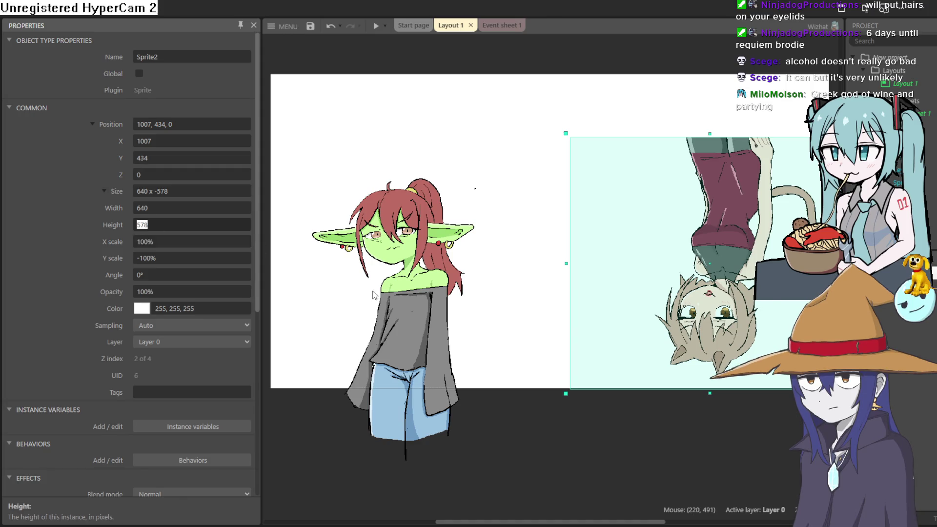
Step: Mirror the goblin by setting its width to -378, then shift it right
click(403, 303)
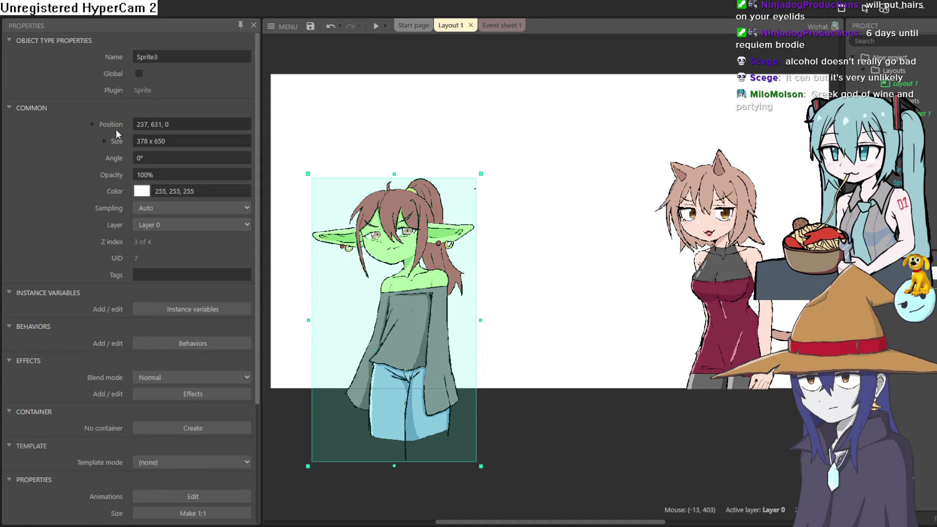
click(103, 141)
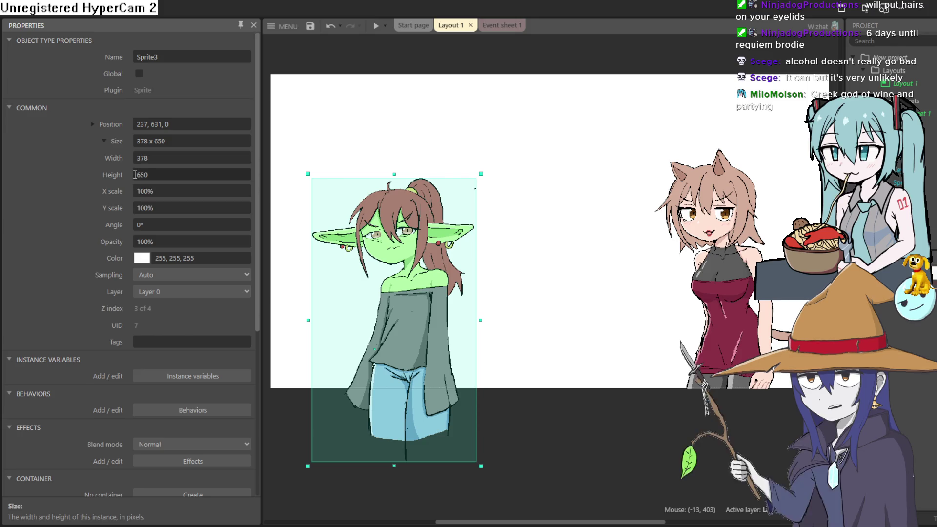
click(138, 158)
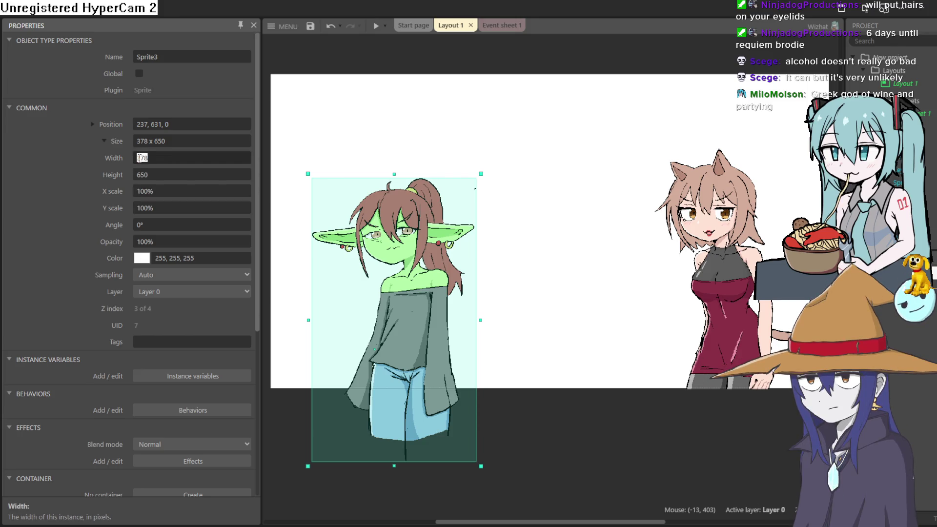
text(-)
key(Tab)
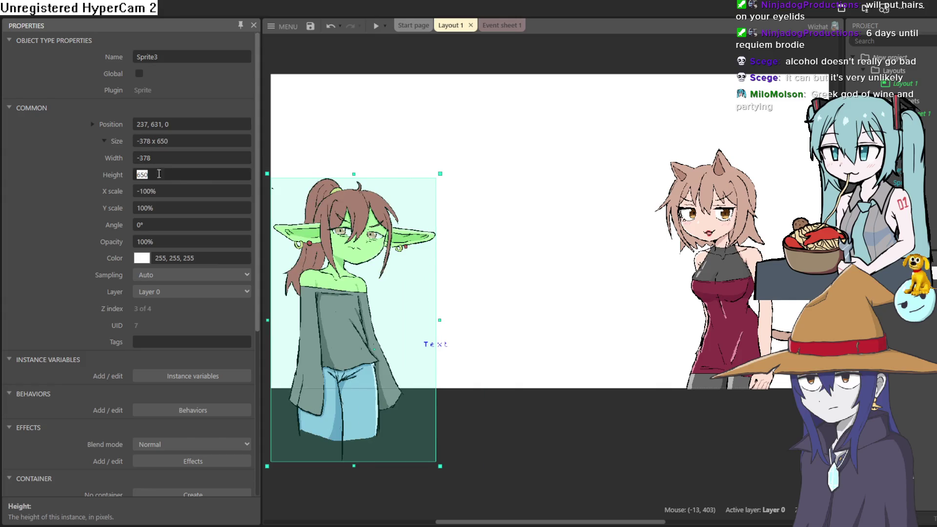
mouse_move(345, 309)
mouse_down()
mouse_move(432, 312)
mouse_move(403, 275)
mouse_move(397, 312)
mouse_up()
Step: Preview the layout, then move the cat girl slightly up toward the centre
key(F5)
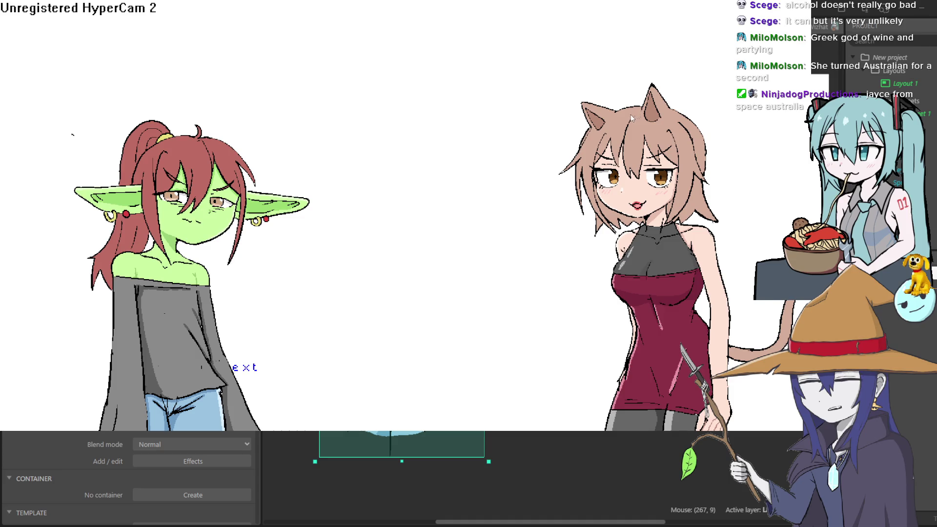
scroll(721, 62, down, 2)
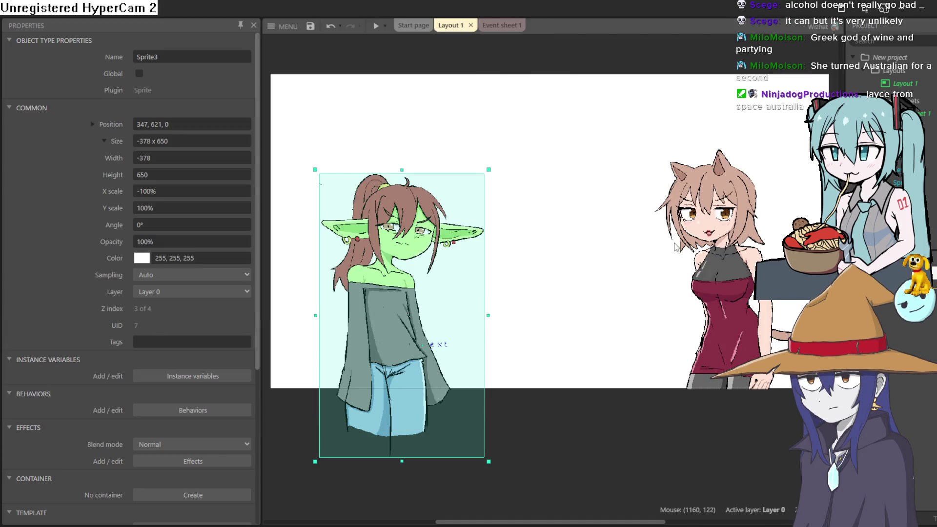
scroll(364, 298, up, 5)
mouse_move(748, 264)
mouse_down()
mouse_move(568, 252)
mouse_move(750, 247)
mouse_up()
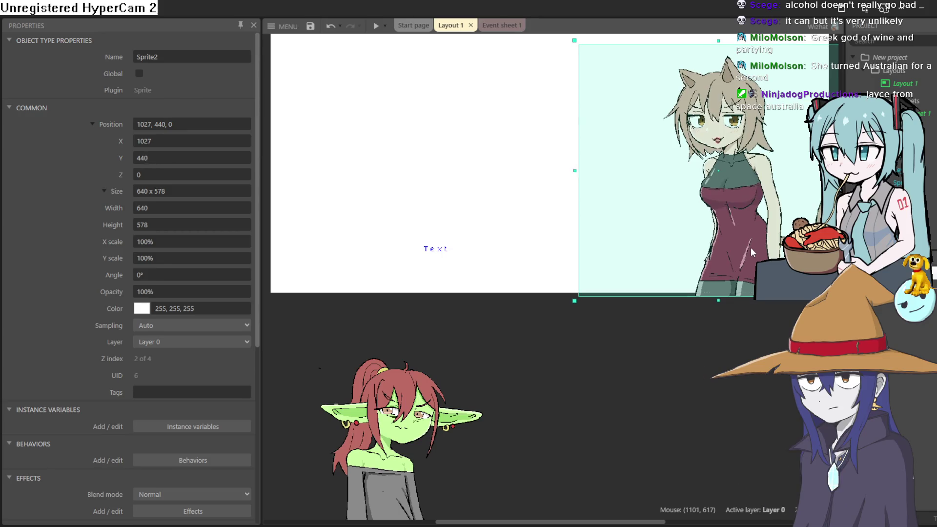
Step: Drag the mirrored goblin around the layout, settling her on the left side
mouse_move(430, 429)
mouse_down()
mouse_move(403, 113)
mouse_move(403, 145)
mouse_up()
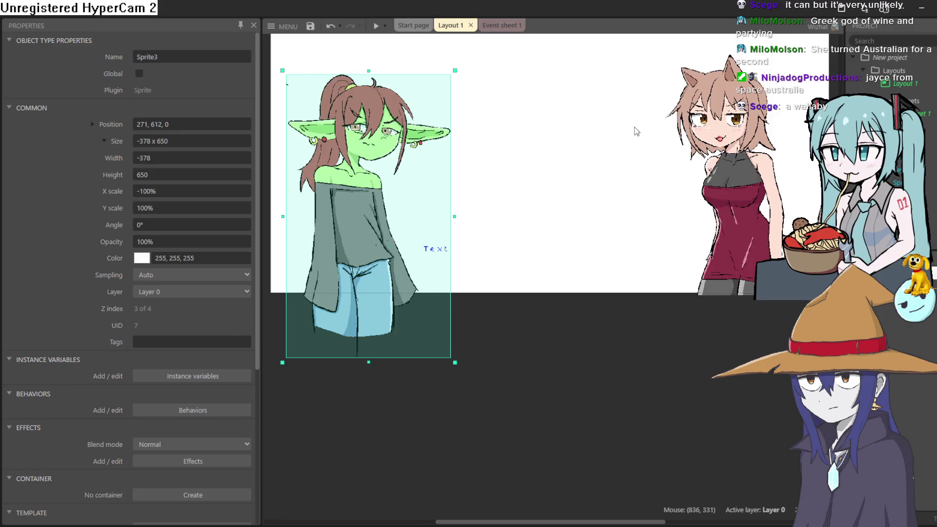
scroll(636, 128, up, 5)
mouse_move(373, 311)
mouse_down()
mouse_move(396, 299)
mouse_move(564, 277)
mouse_move(549, 306)
mouse_up()
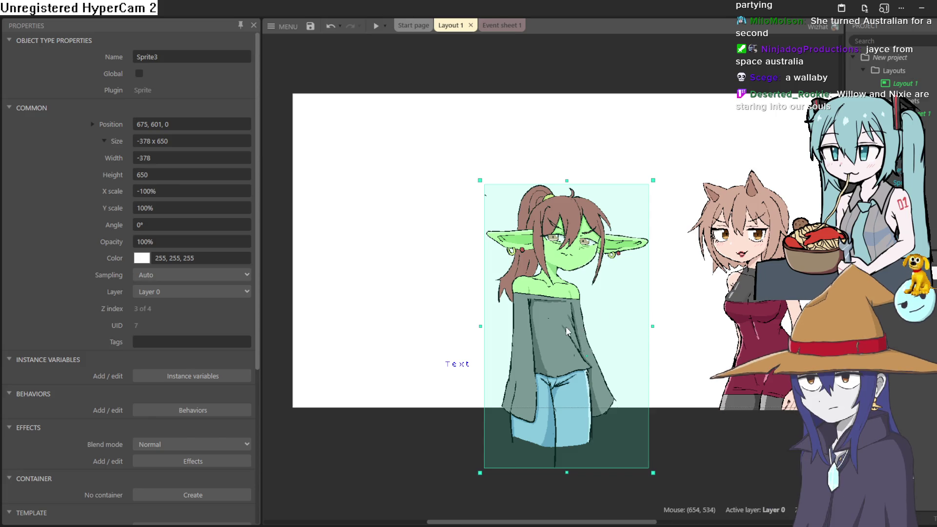
mouse_move(572, 314)
mouse_down()
mouse_move(439, 286)
mouse_move(447, 307)
mouse_up()
scroll(449, 273, up, 10)
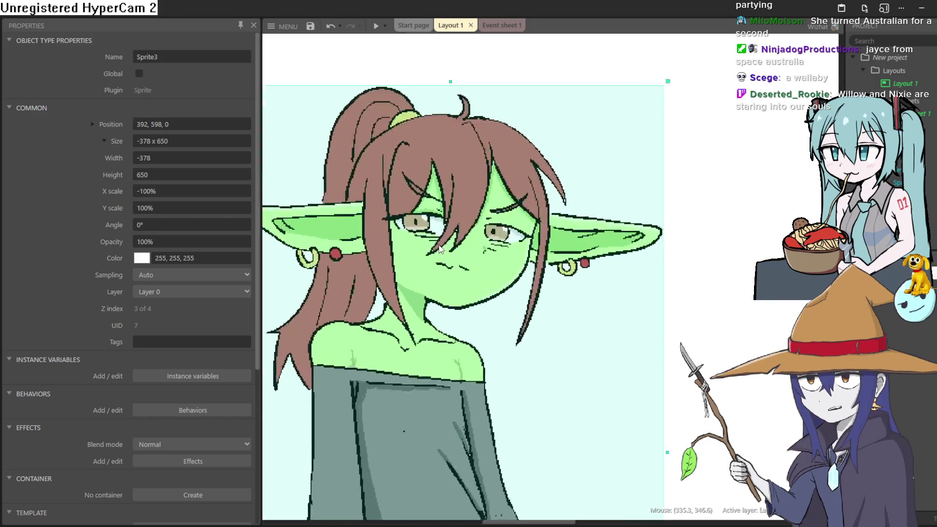
scroll(439, 251, up, 2)
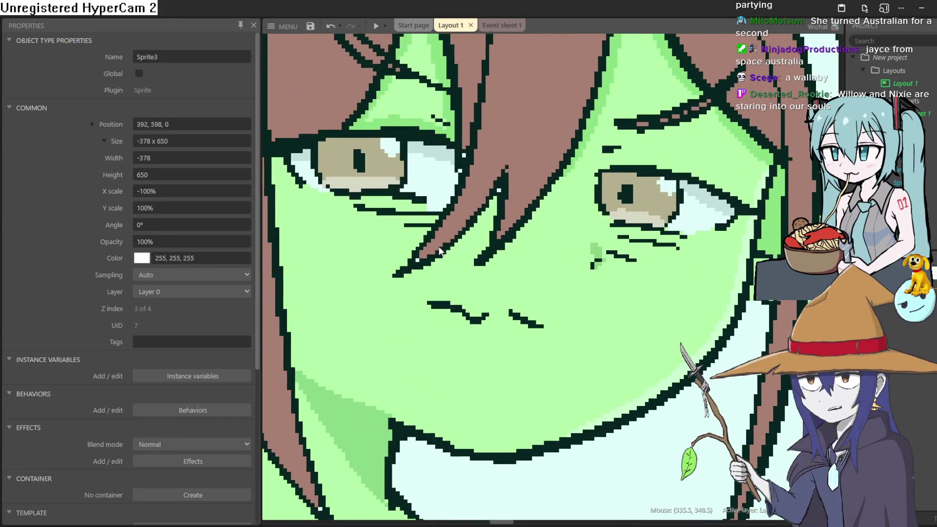
scroll(439, 251, down, 10)
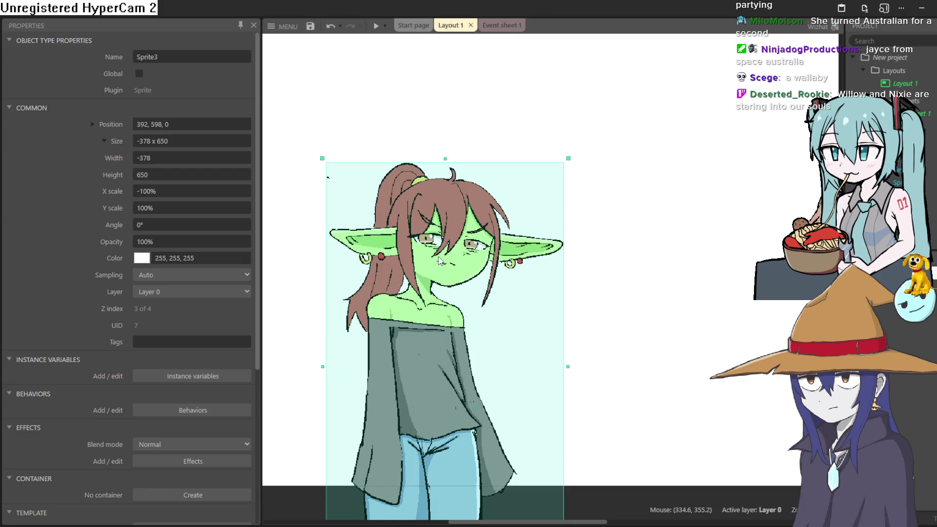
scroll(439, 260, down, 5)
mouse_move(439, 260)
mouse_down()
mouse_move(410, 250)
mouse_move(390, 261)
mouse_move(395, 254)
mouse_up()
mouse_move(496, 365)
mouse_down()
mouse_move(487, 358)
mouse_move(524, 368)
mouse_up()
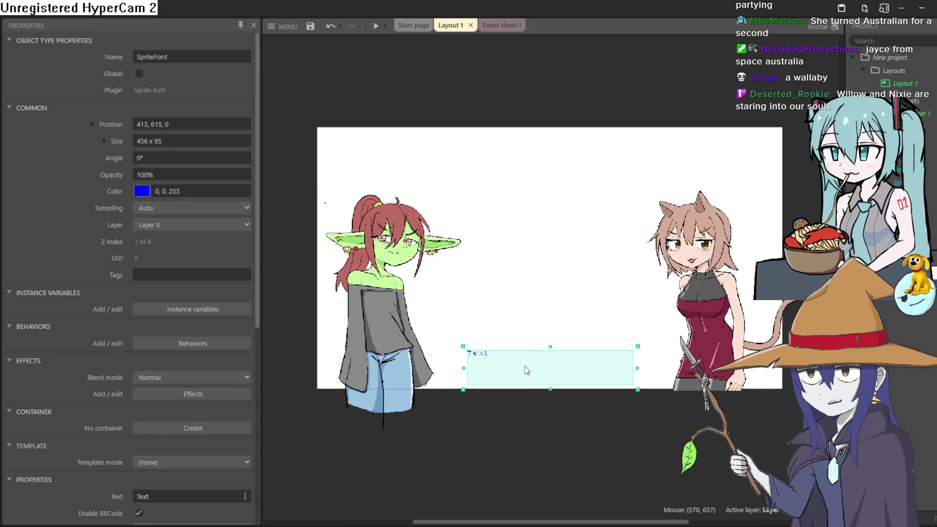
Step: Preview the 'Teehee I'm a goblin lol' scene, then move the goblin down to about 782, 790
click(376, 27)
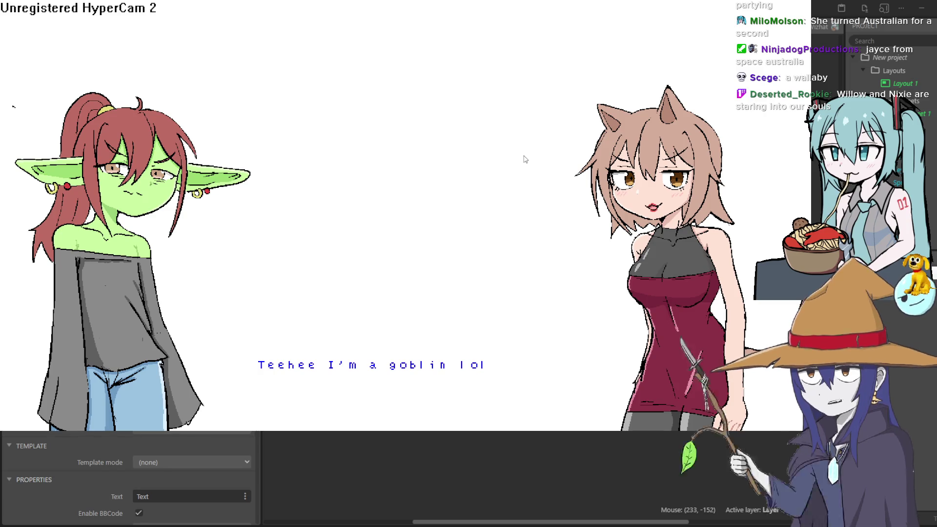
key(Escape)
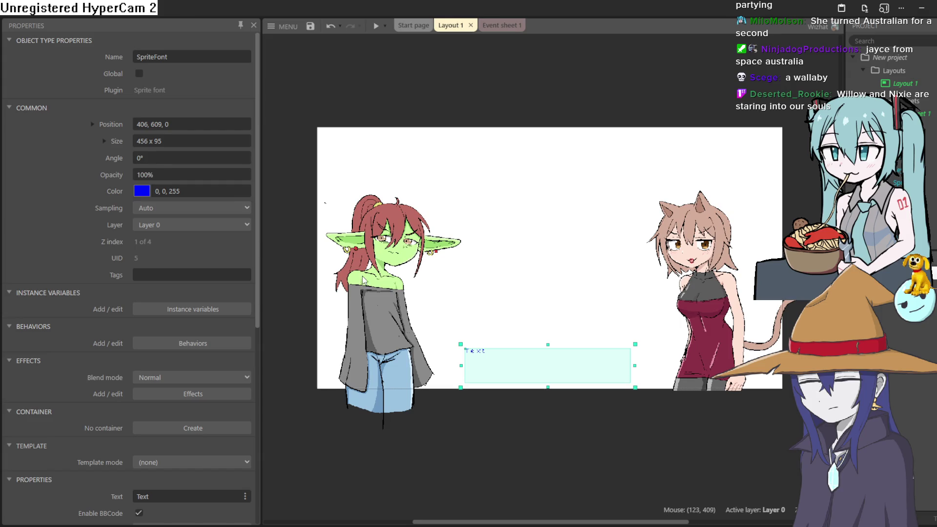
mouse_move(382, 215)
mouse_down()
mouse_move(528, 357)
mouse_move(573, 360)
mouse_up()
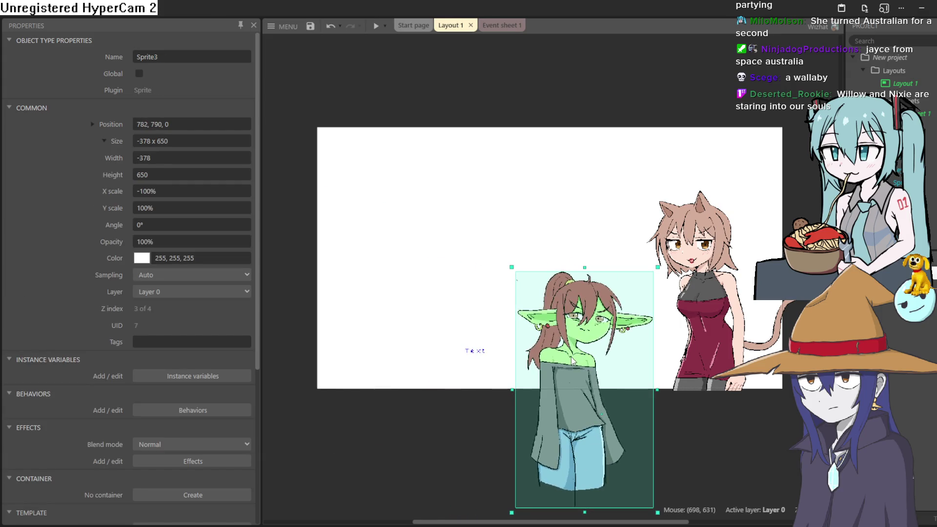
Step: Unflip the goblin by changing her size from -378 x 650 to 378 x 650, then shift her left
click(141, 139)
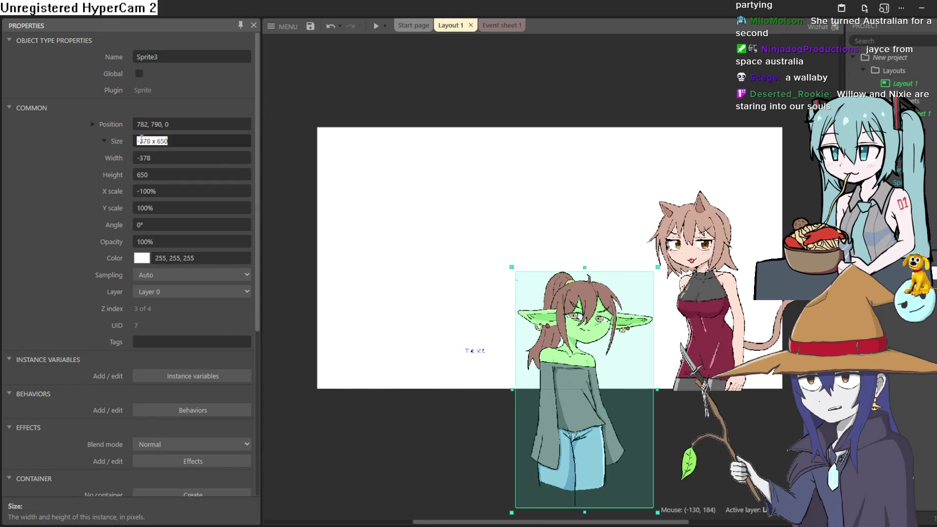
click(140, 141)
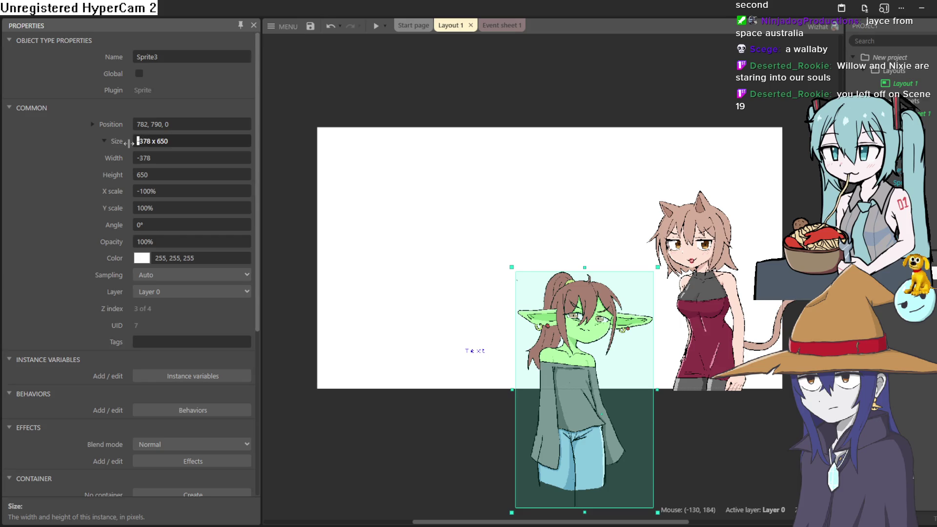
click(143, 197)
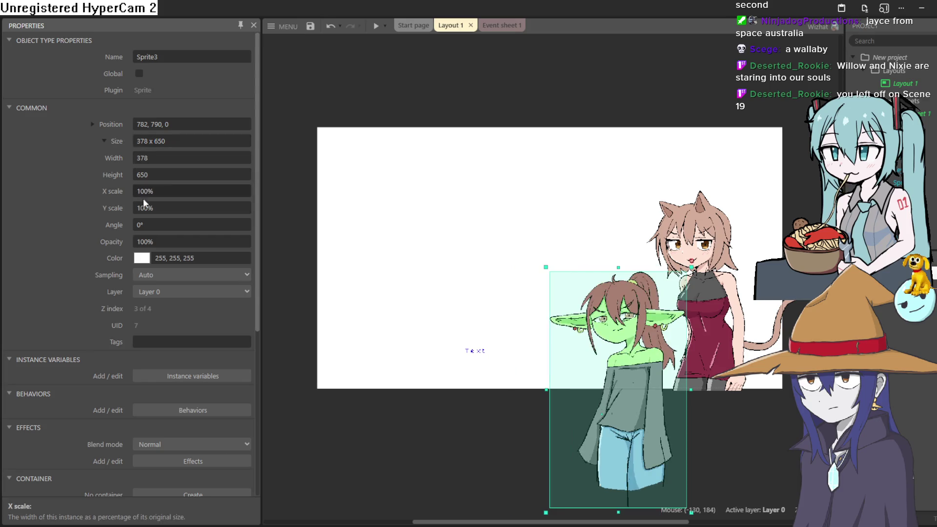
drag(633, 385, 589, 379)
Step: Nudge the cat girl up-left and shift the goblin slightly left
click(707, 347)
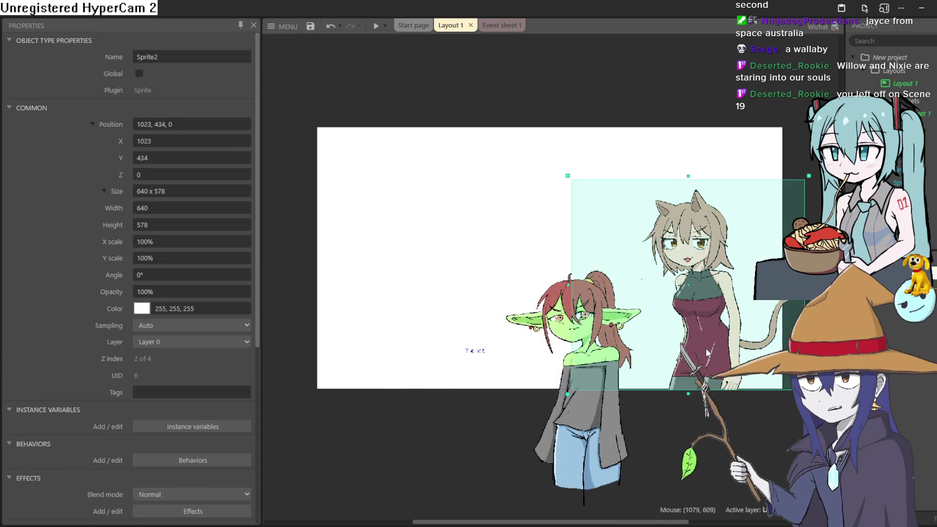
drag(698, 350, 693, 348)
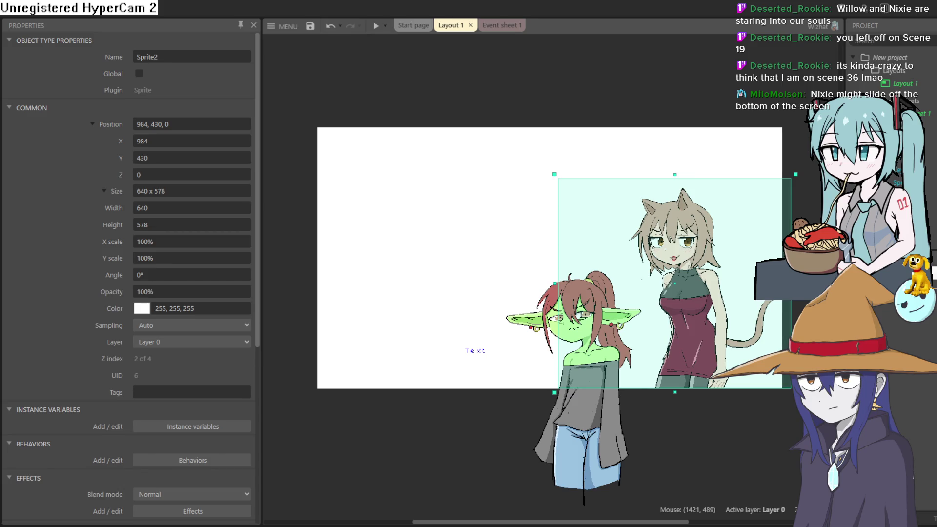
click(597, 429)
drag(599, 428, 600, 428)
scroll(588, 356, up, 4)
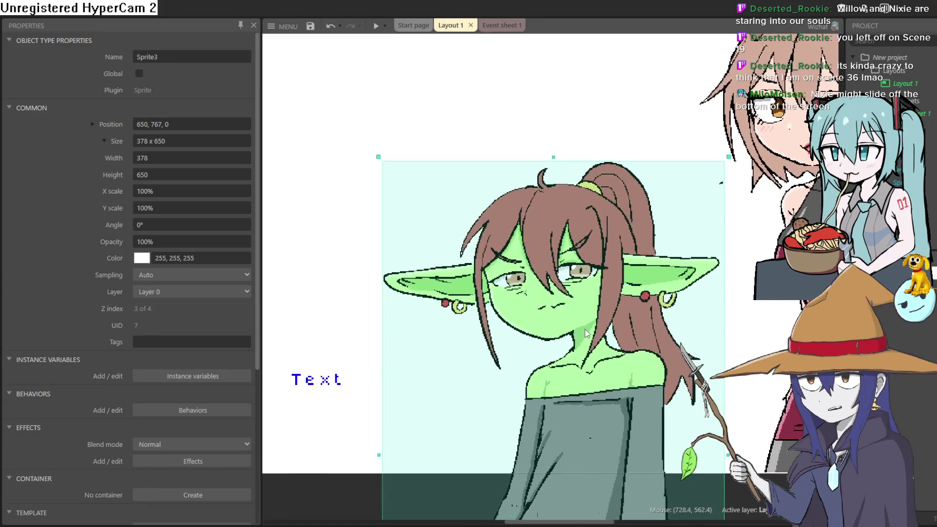
drag(586, 332, 564, 333)
scroll(607, 330, down, 2)
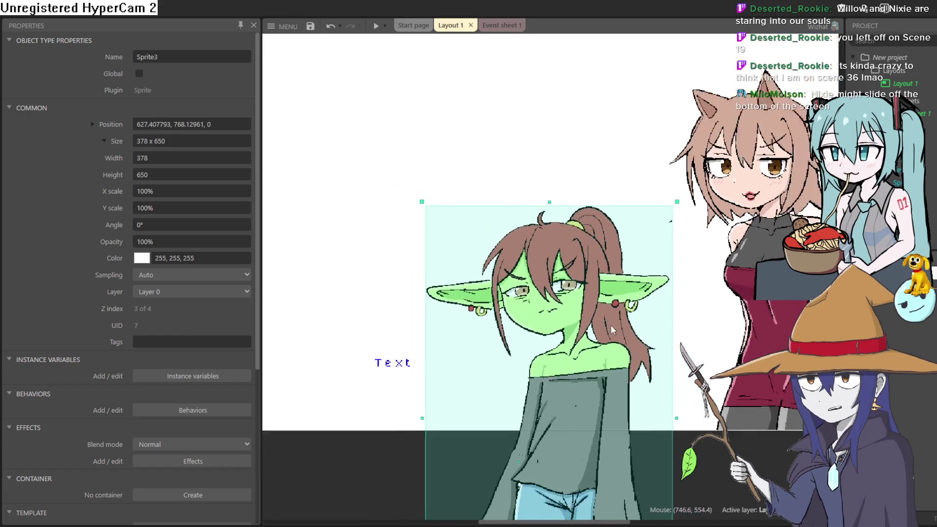
scroll(606, 329, up, 2)
Step: Fine-tune the cat girl, then lower the goblin to about 626, 761 in front of her
click(654, 274)
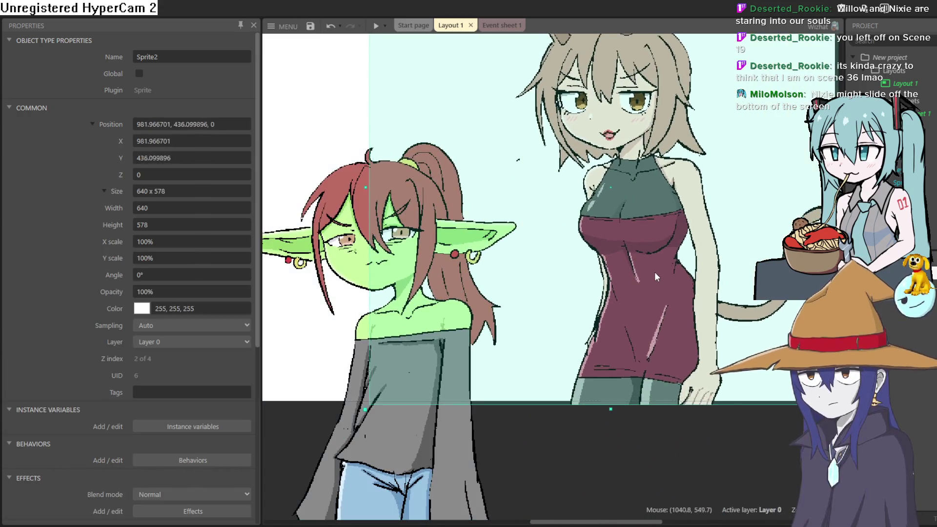
drag(654, 272, 653, 271)
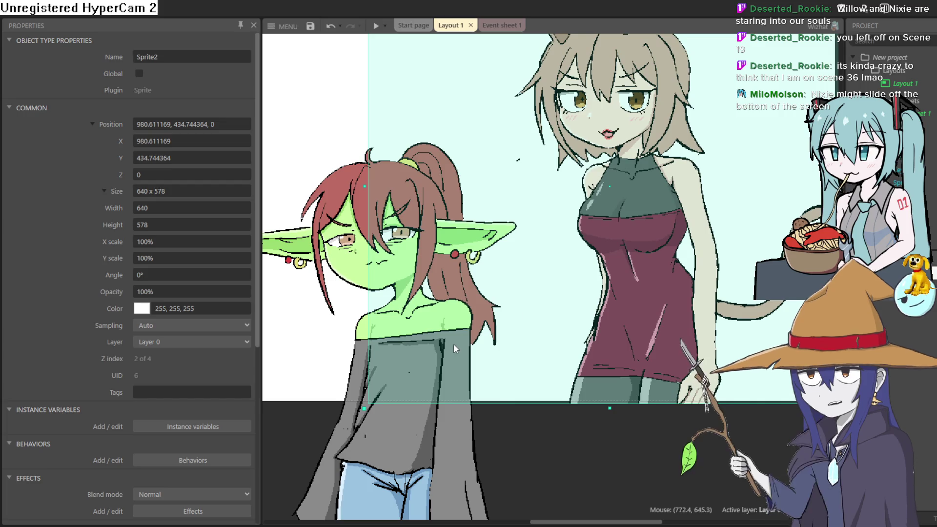
click(413, 434)
drag(413, 434, 413, 440)
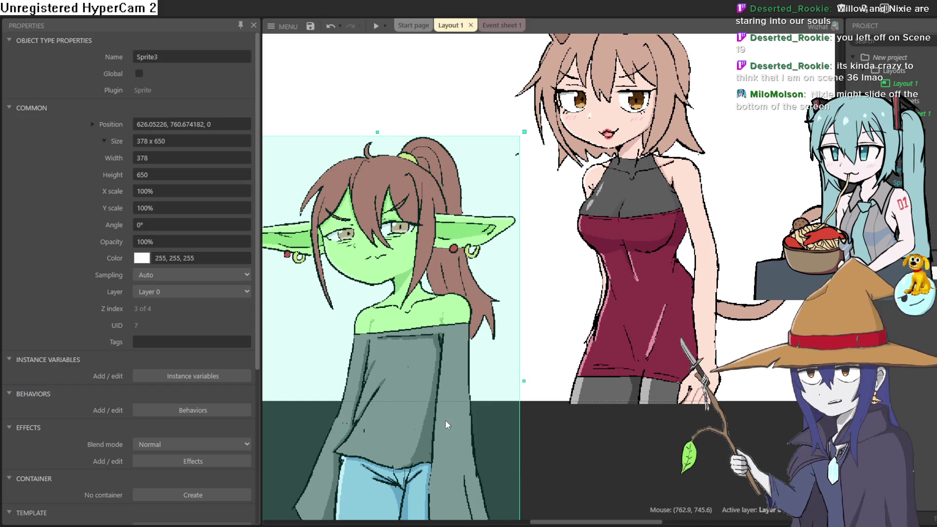
scroll(444, 420, down, 2)
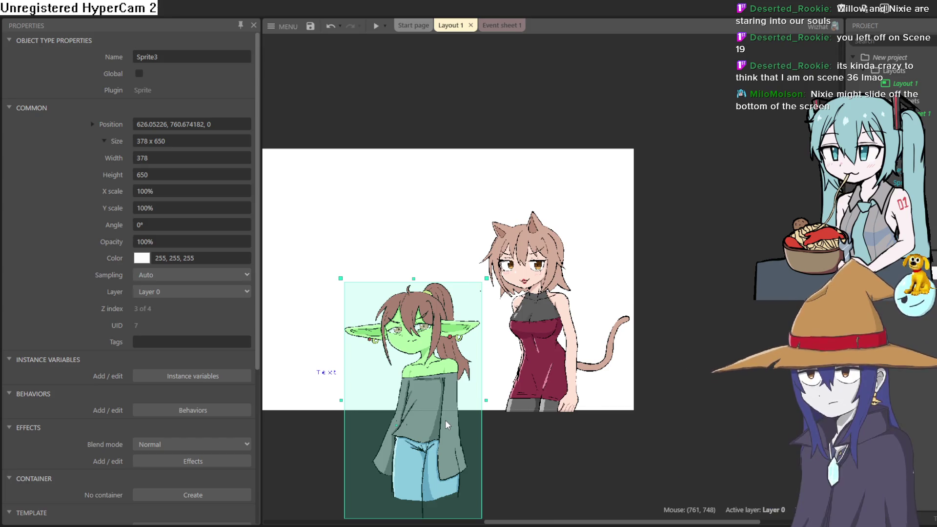